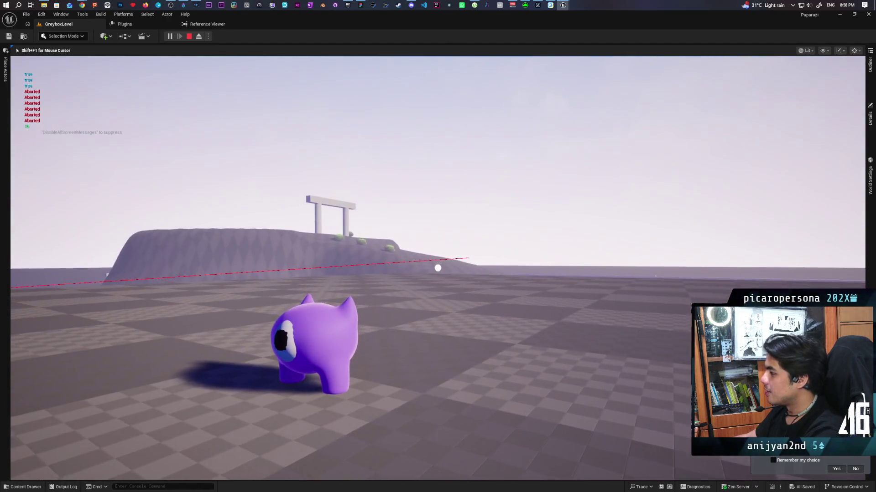
Walk the purple character up the slope, past the blue gate and bench, to the checkered wall
key(w)
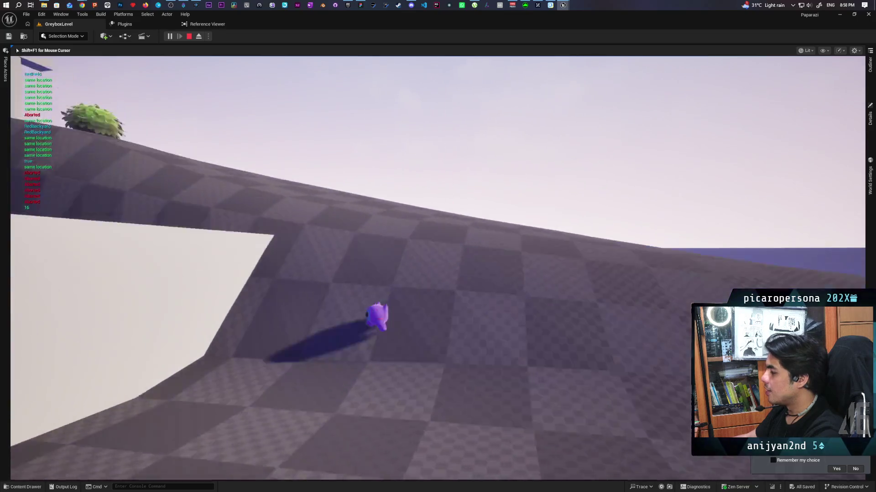
key(a)
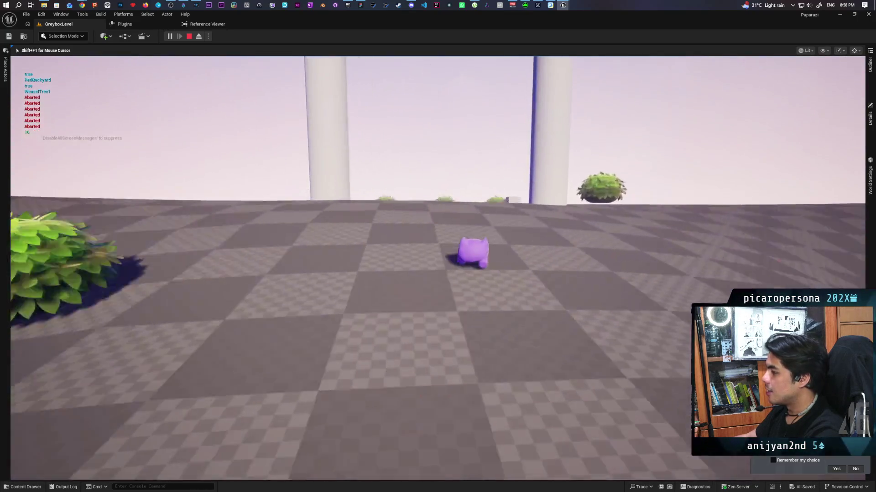
key(w)
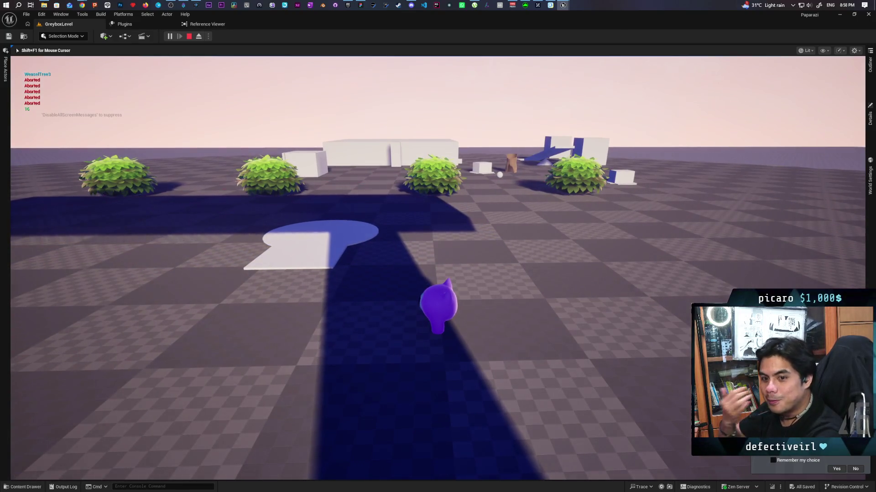
key(w)
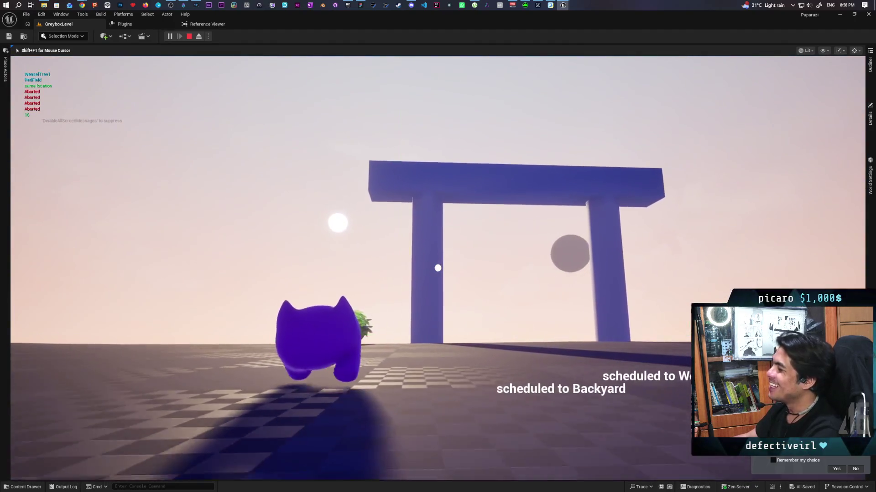
key(w)
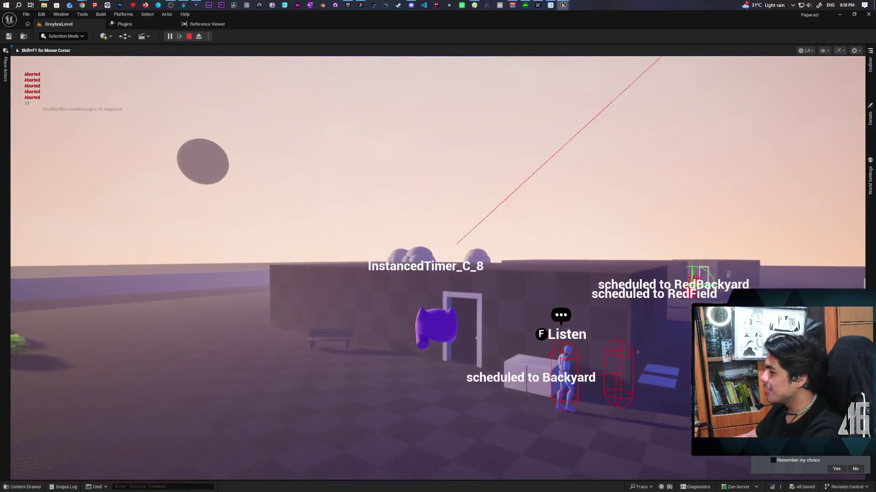
key(w)
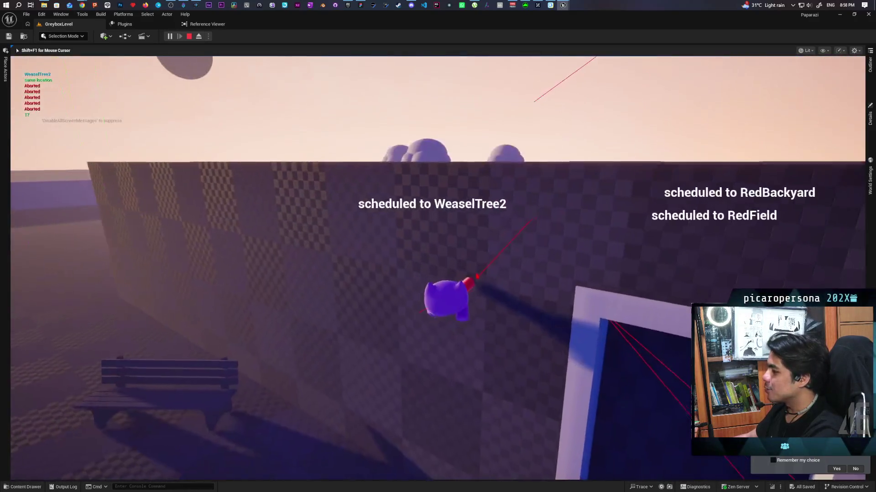
key(w)
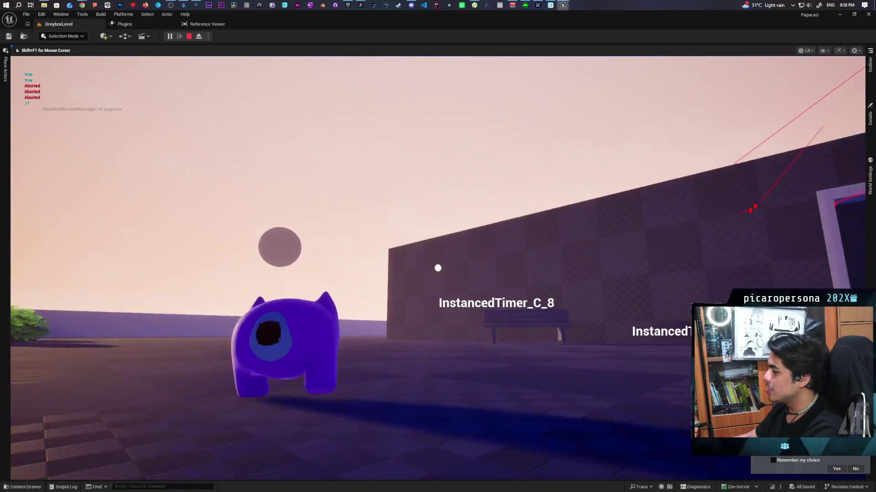
key(w)
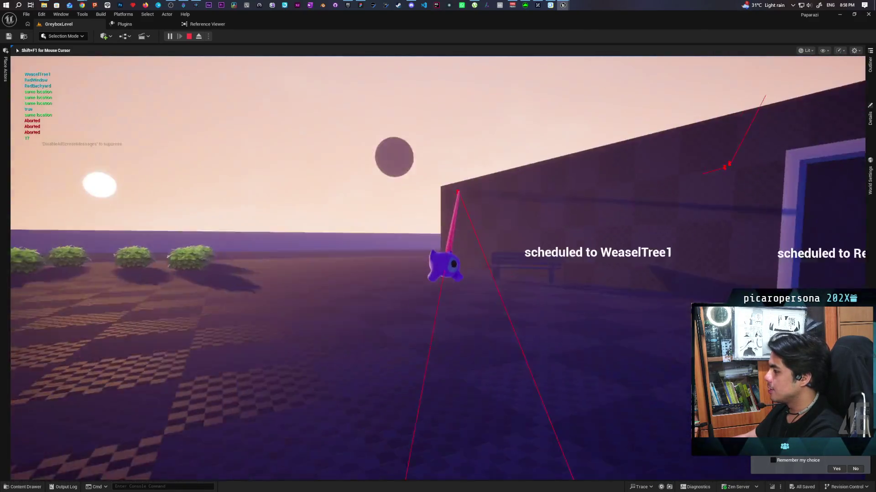
key(w)
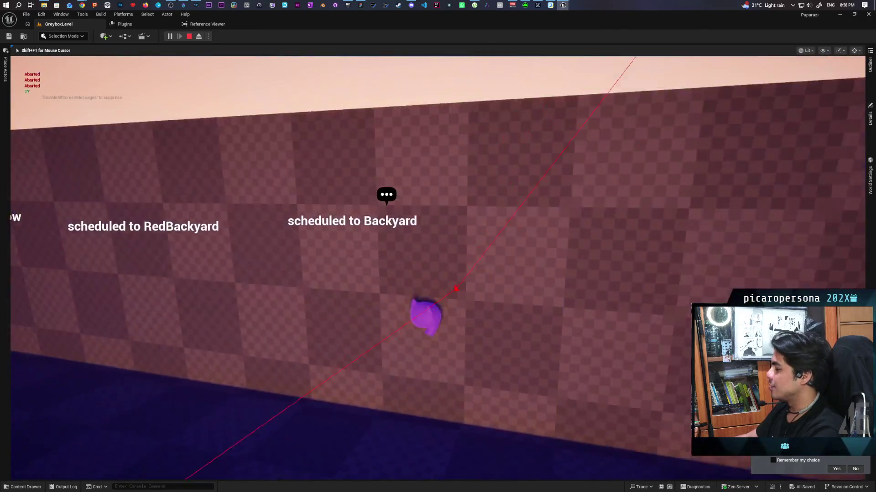
key(w)
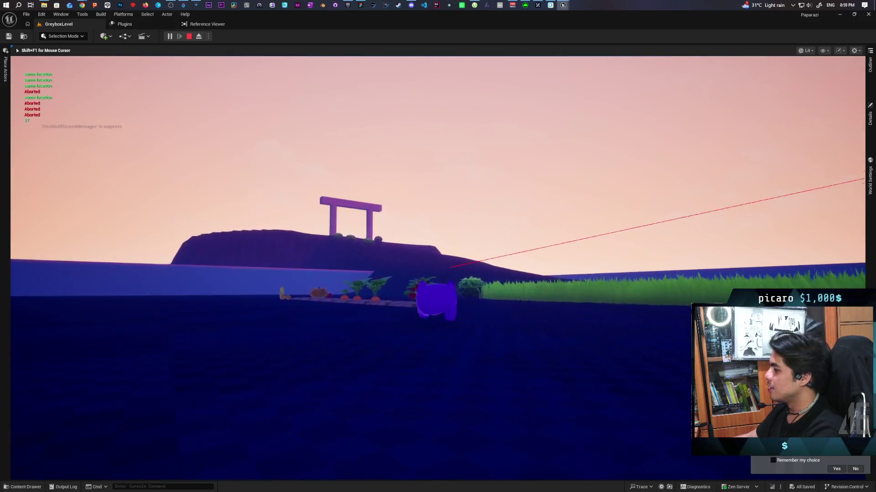
Walk the character through the garden, up the hill and through the torii gate
key(w)
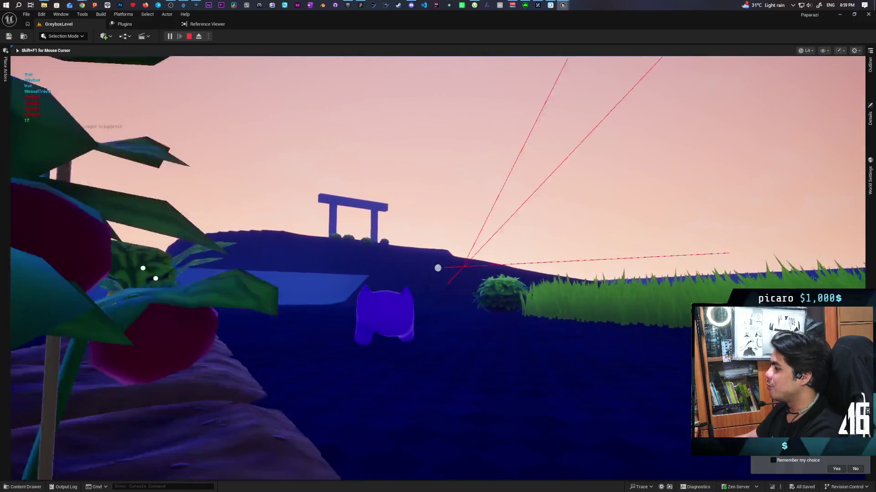
key(w)
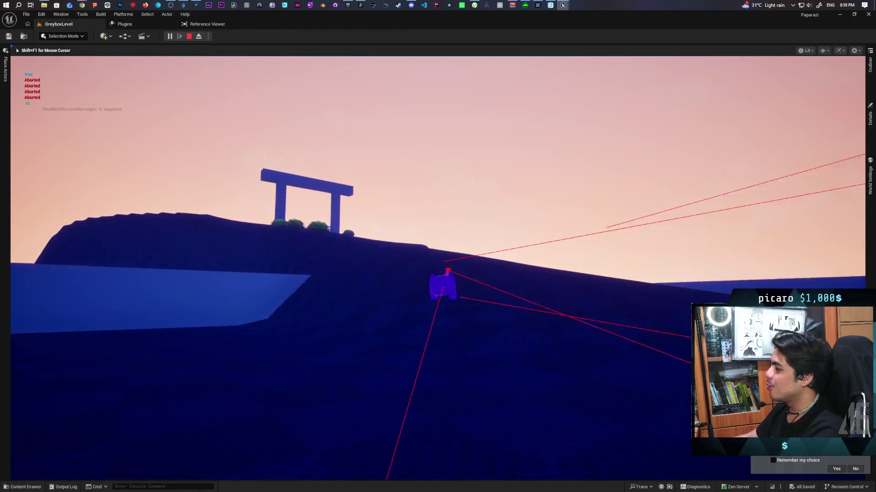
key(w)
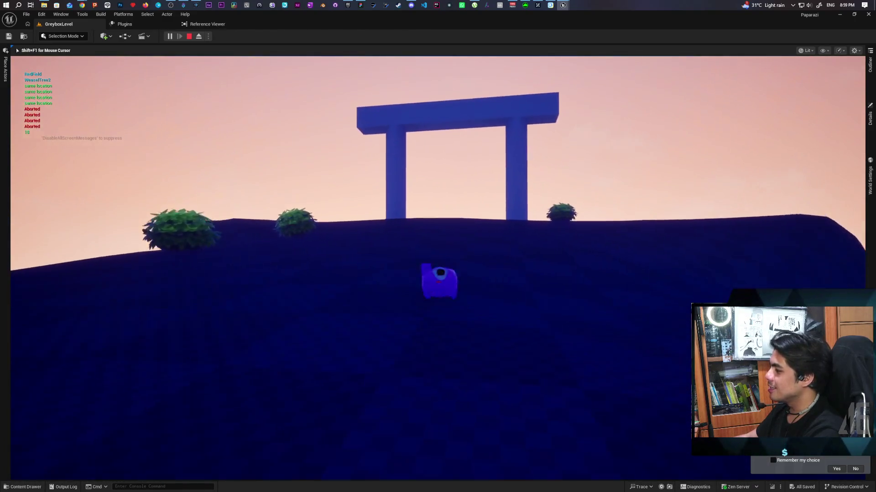
key(w)
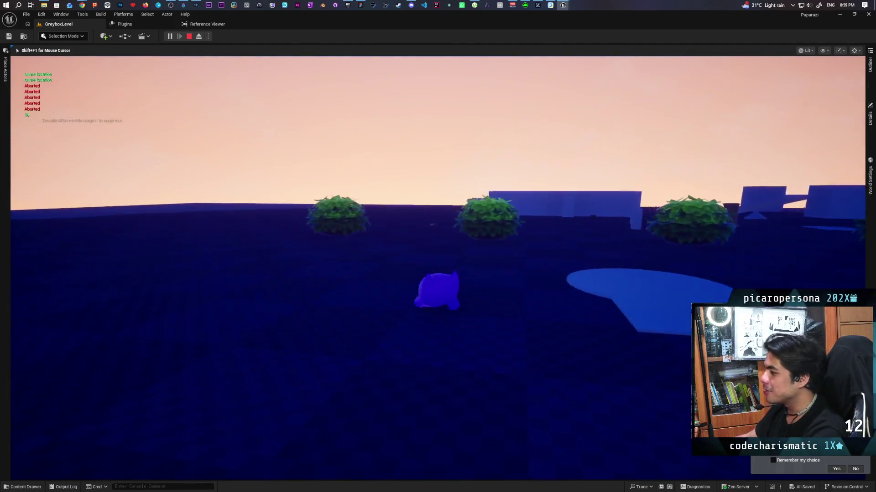
Roam the character around the field past the platform and bushes to the grey box
key(w)
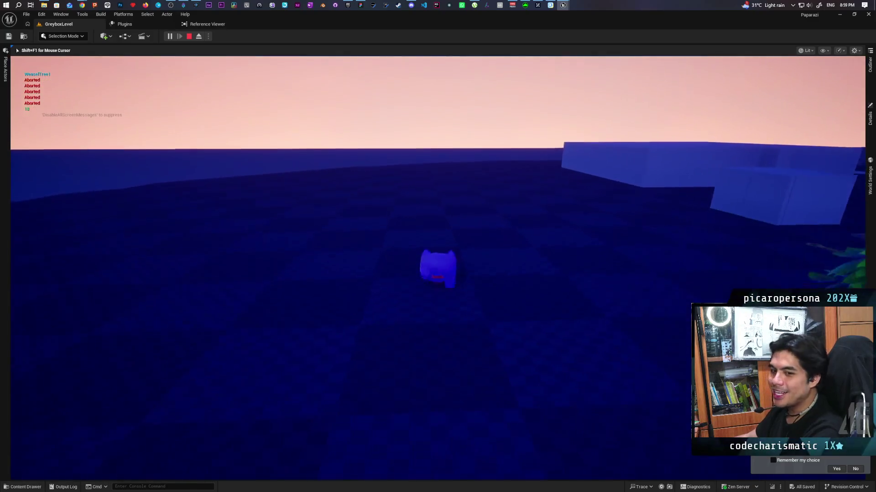
key(w)
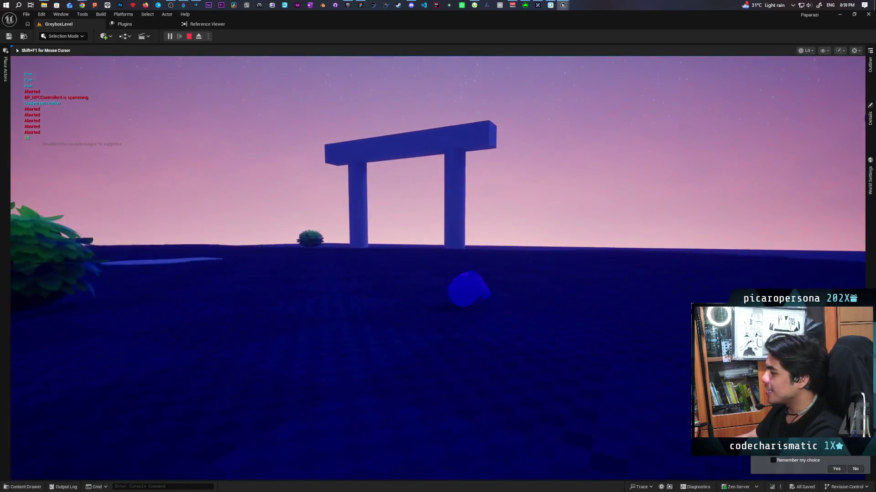
key(w)
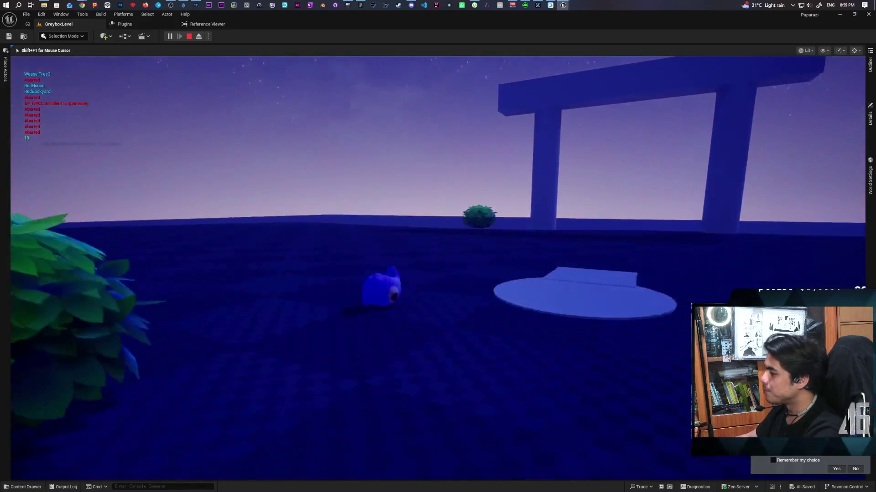
key(w)
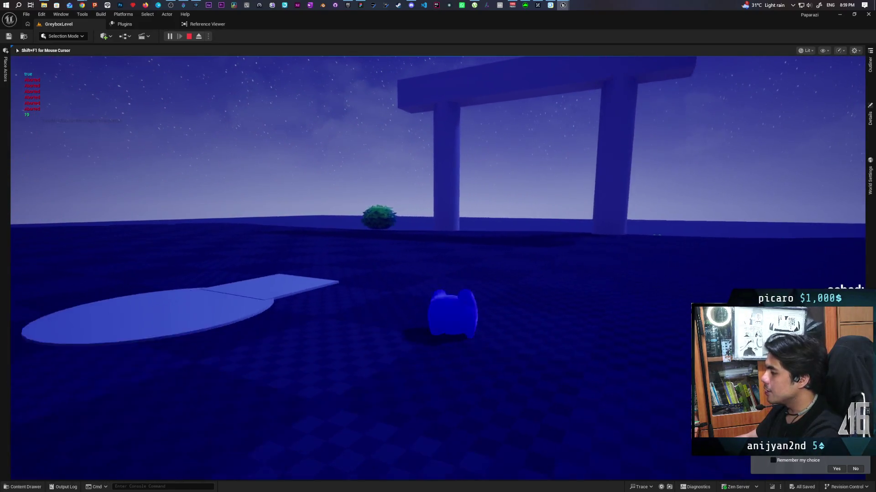
key(w)
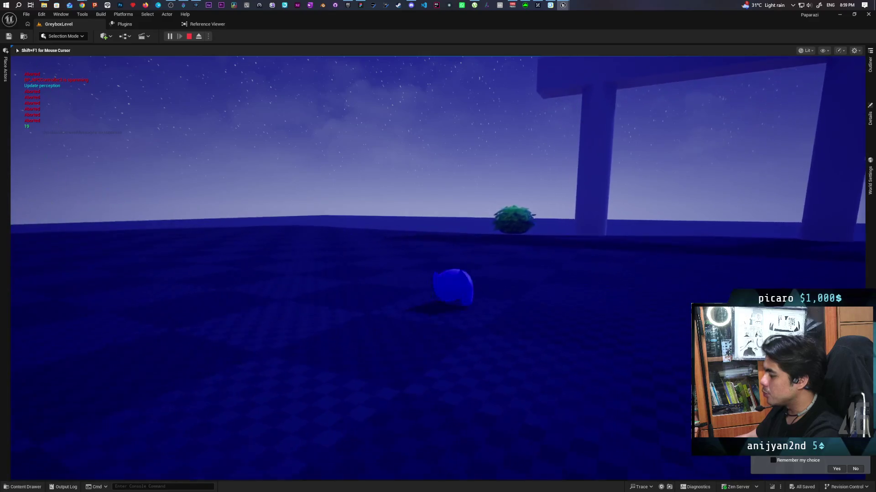
key(w)
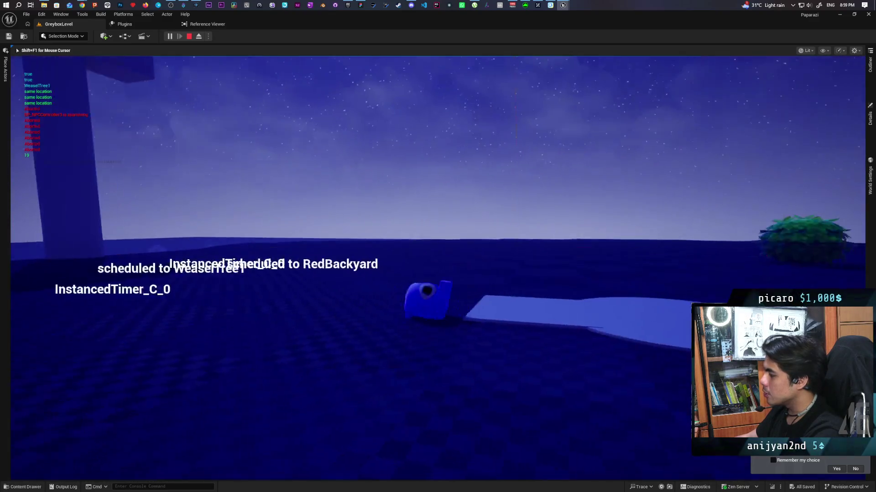
key(w)
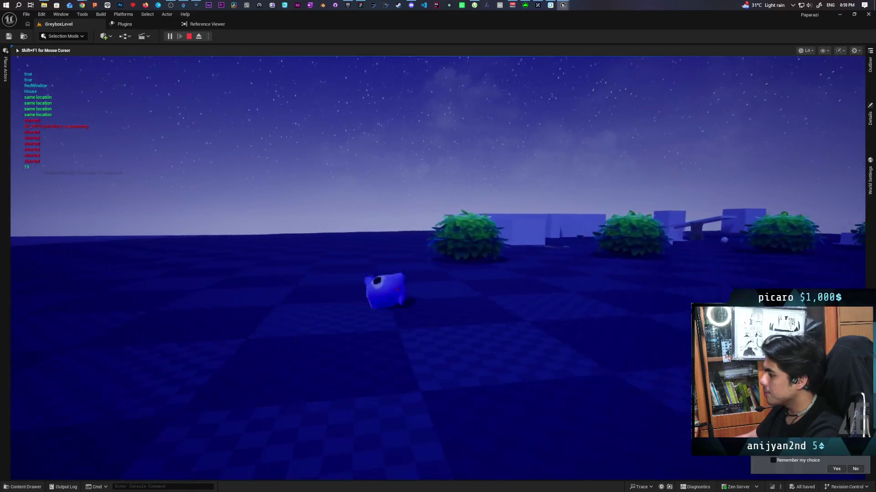
key(w)
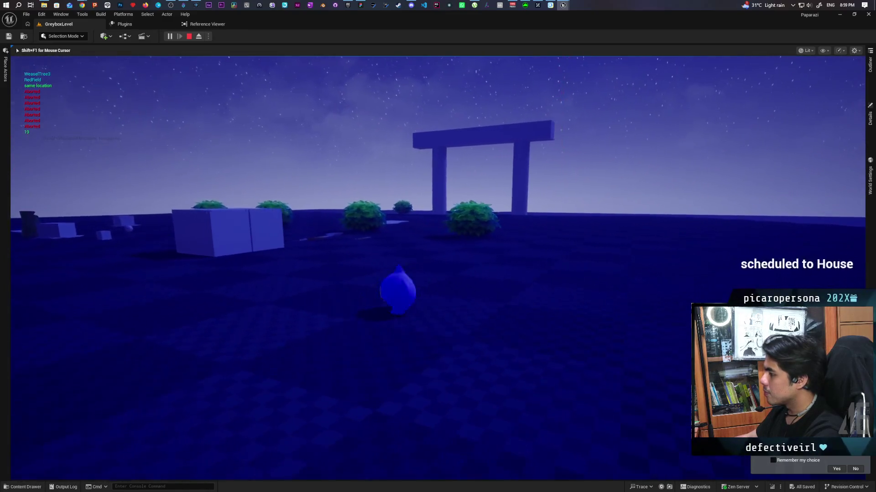
key(w)
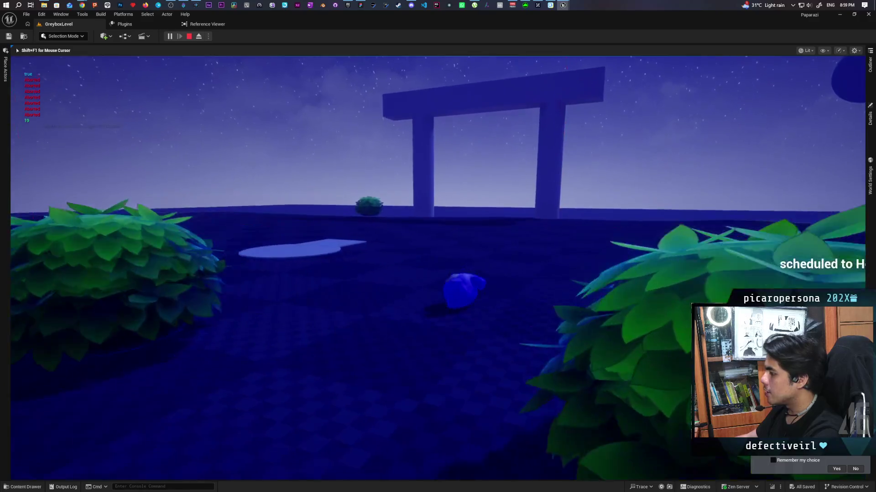
key(w)
key(w)
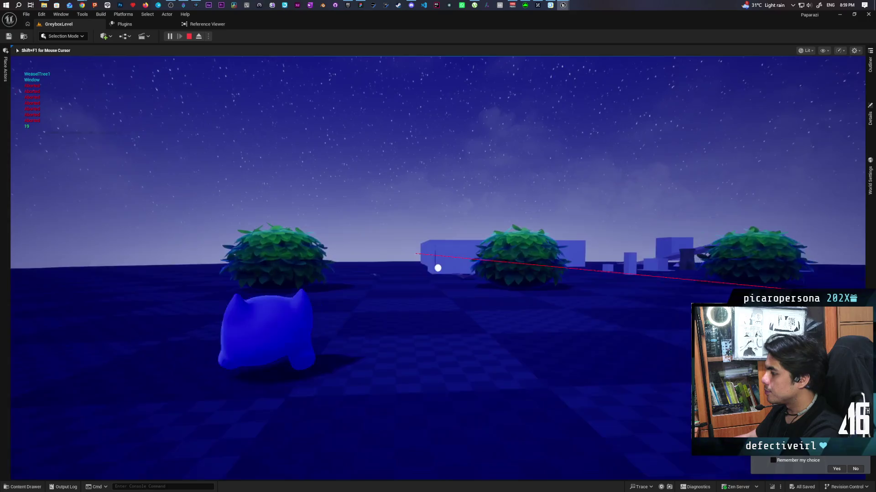
key(w)
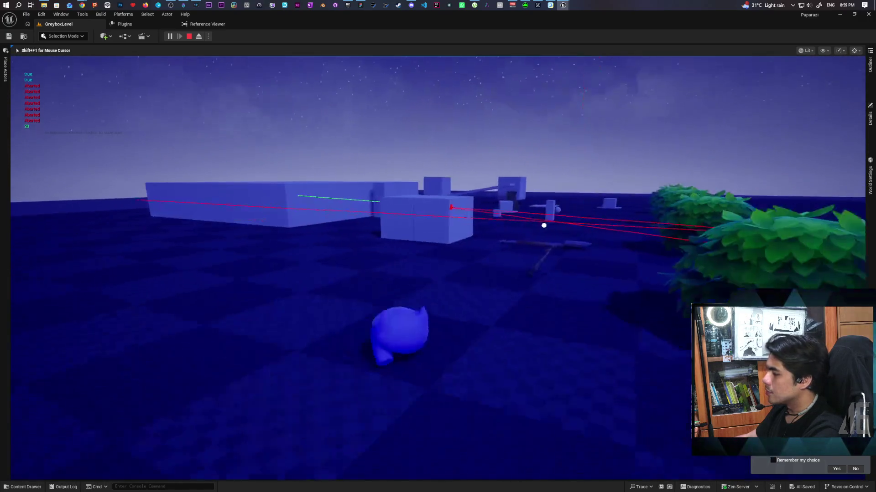
key(w)
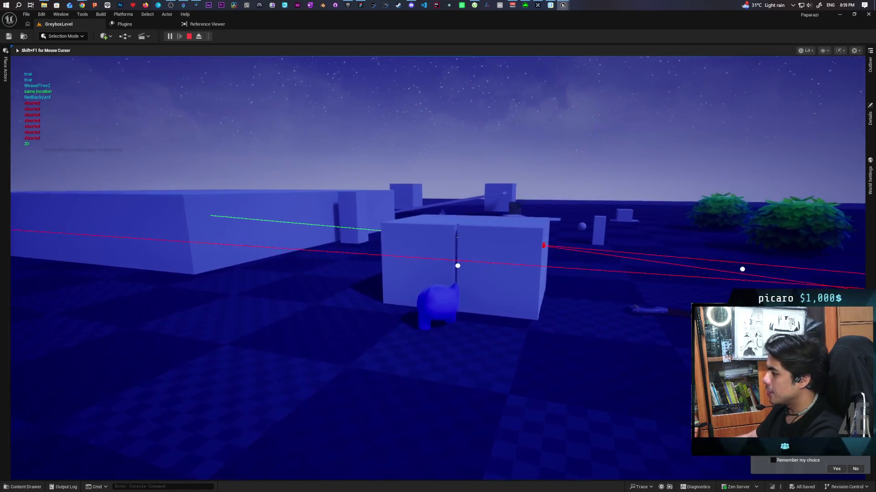
Open the grey box with F, step into it, and close it again
key(f)
key(s)
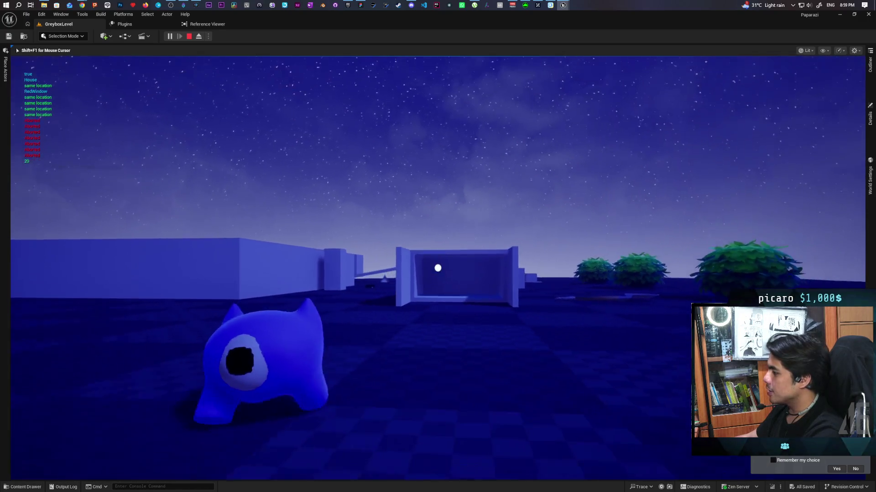
key(w)
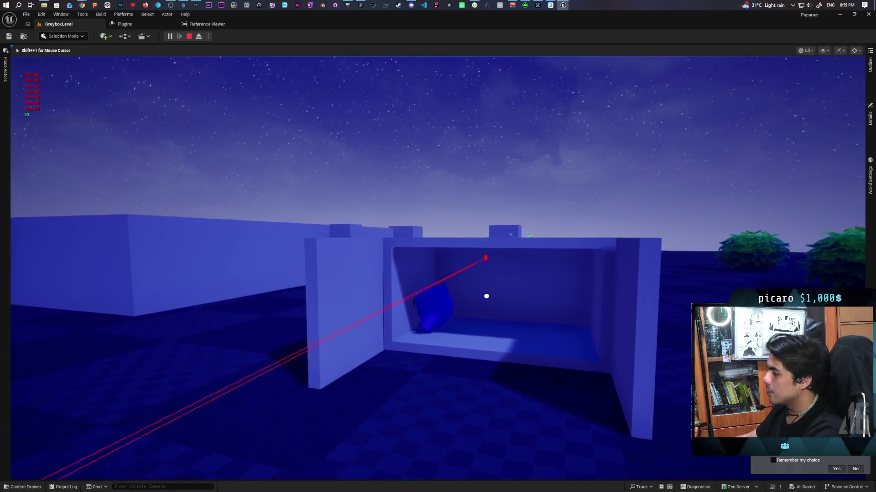
key(f)
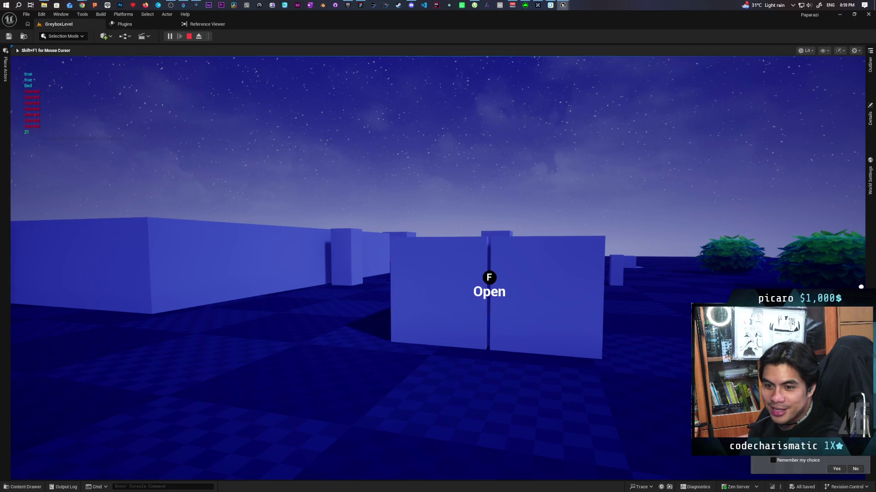
Open the door, head toward the torii gate, then stop the play test with Esc
key(f)
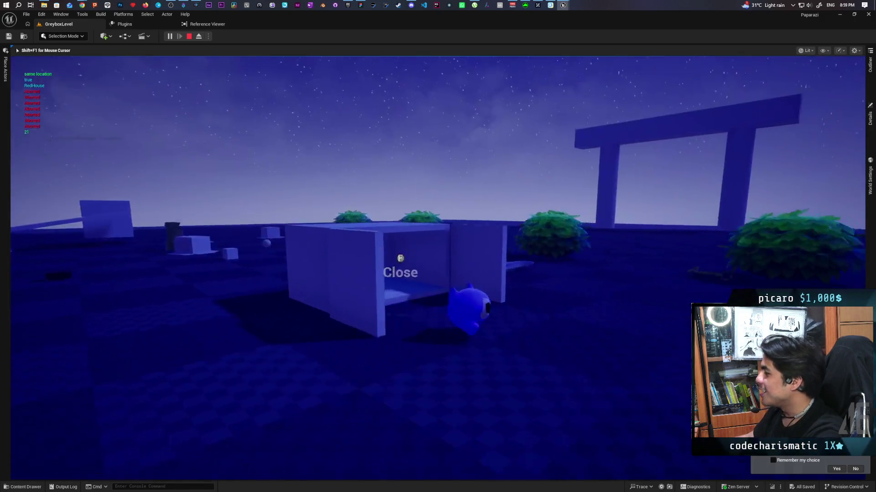
key(w)
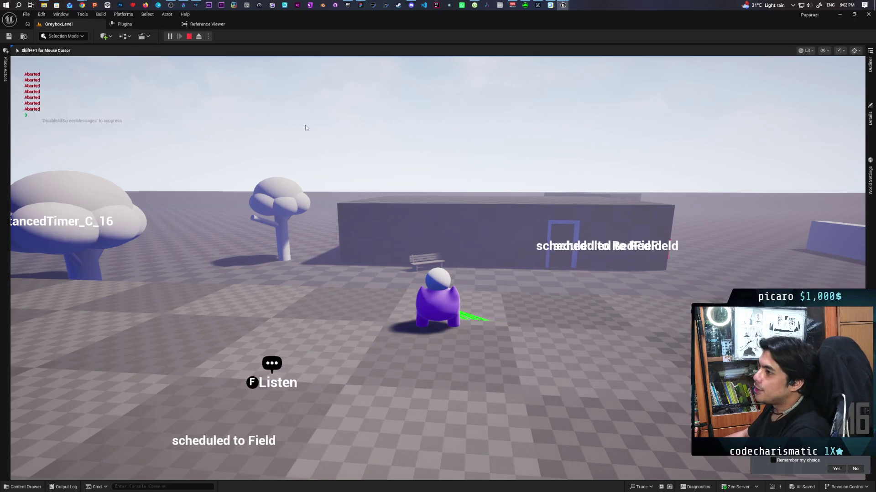
key(Escape)
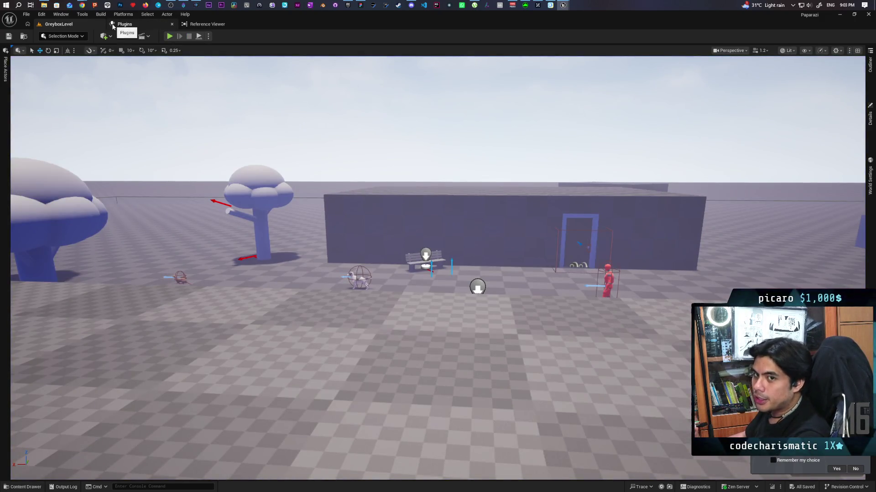
click(82, 5)
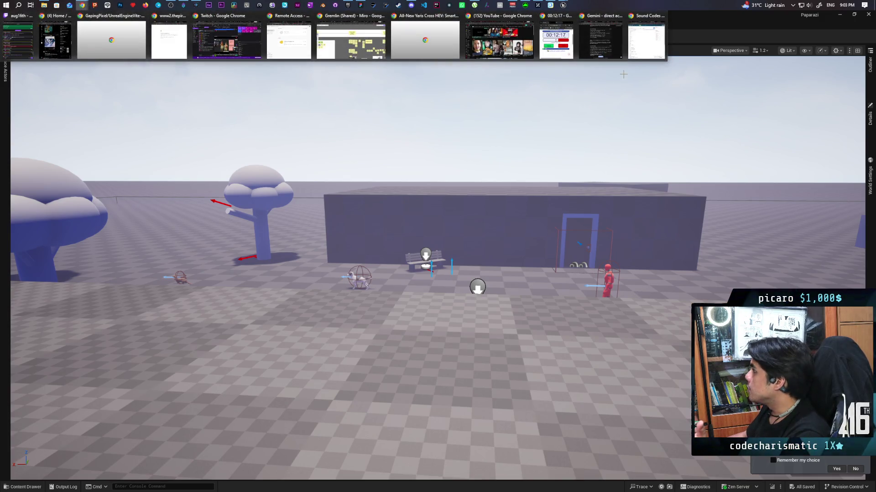
In Chrome, search 'aug16th art instagram' in a new tab and open the artist's profile
click(650, 39)
click(684, 31)
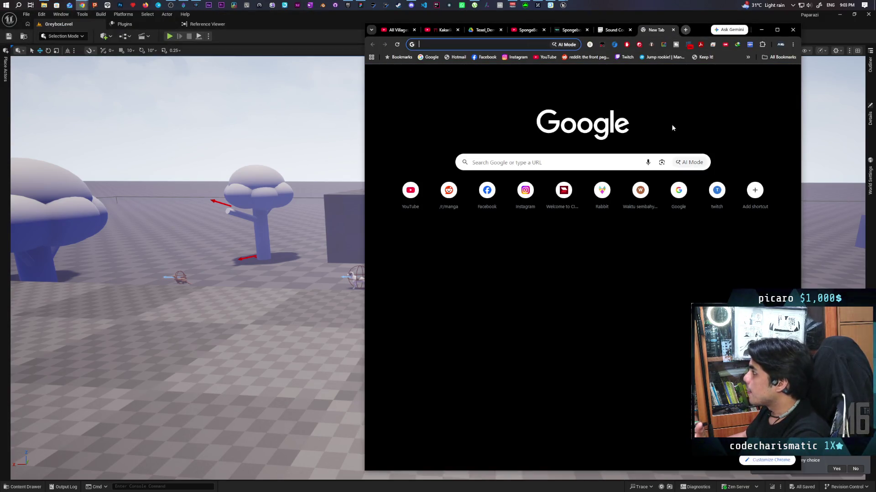
click(525, 191)
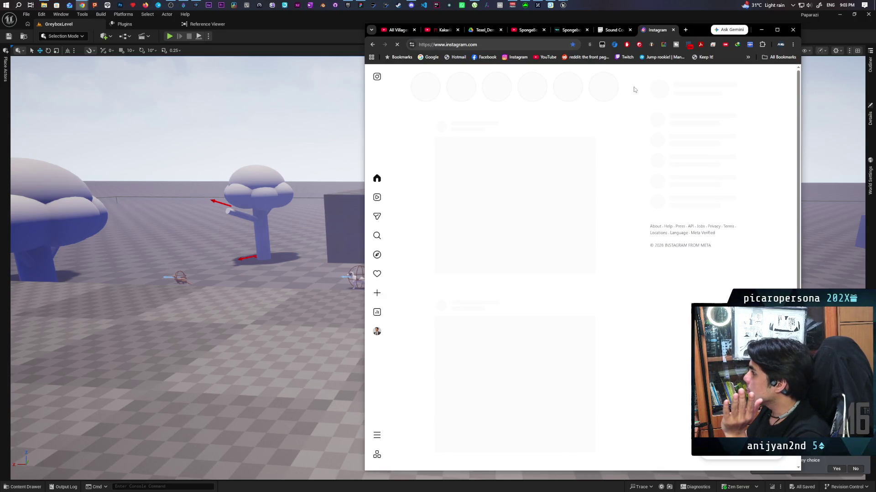
middle_click(658, 29)
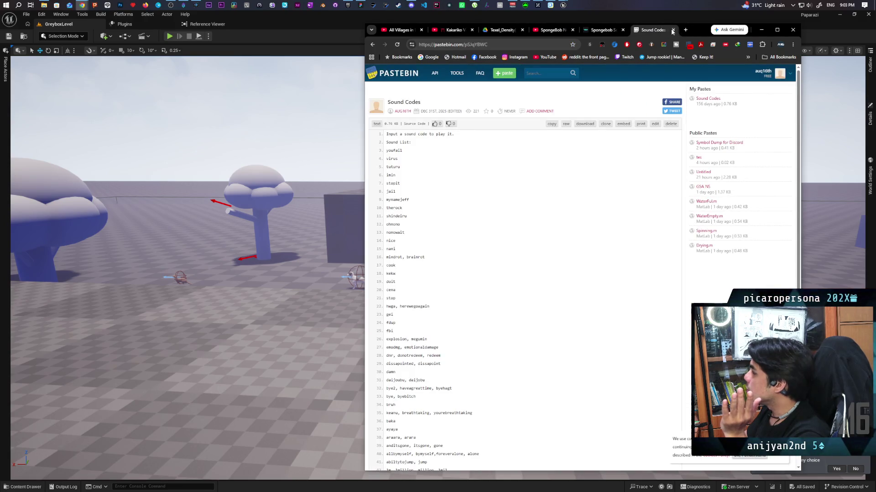
click(685, 30)
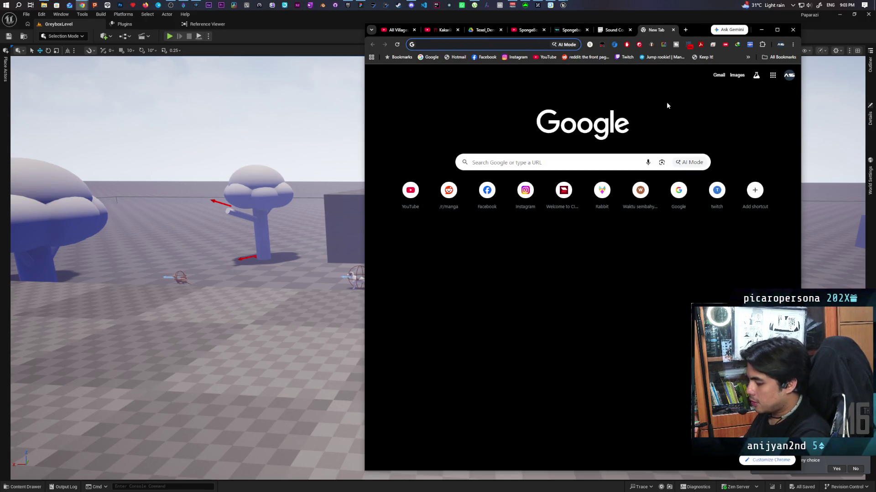
text(aug)
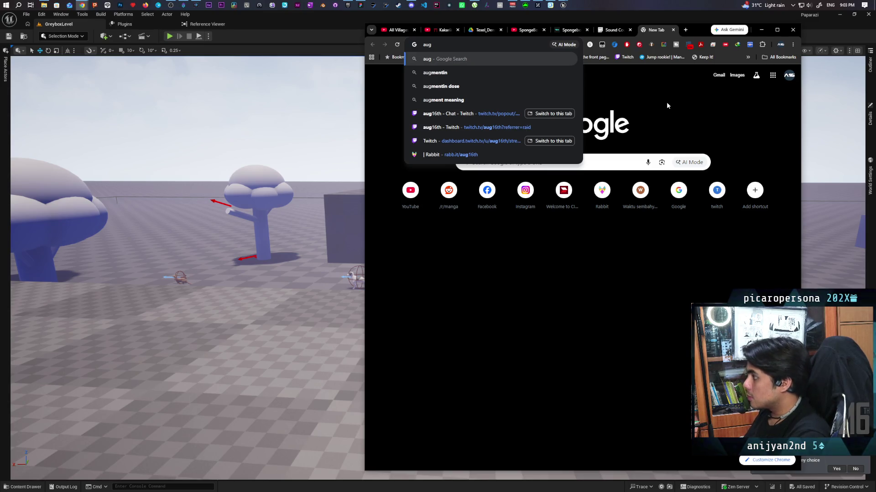
text(16th a)
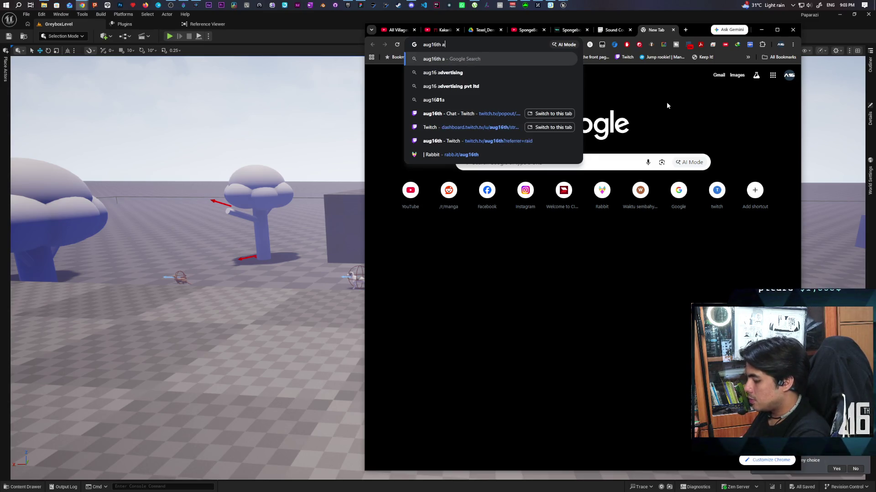
text(rt instagram)
key(Return)
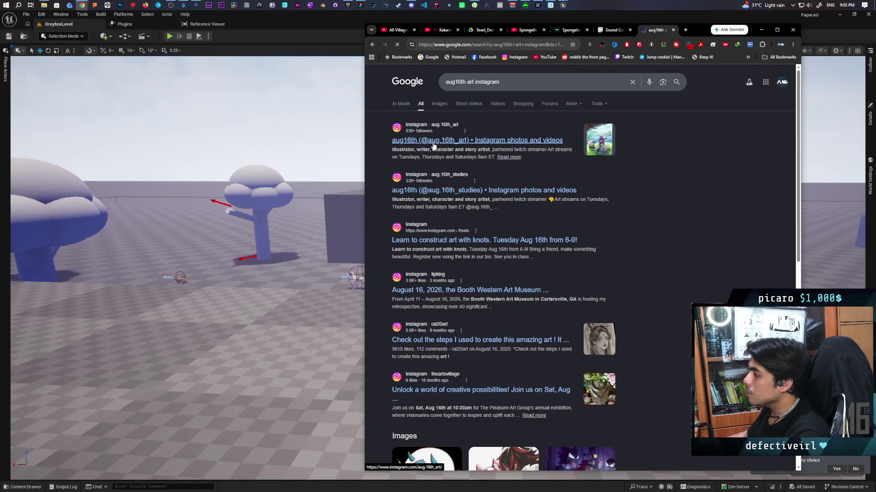
click(433, 142)
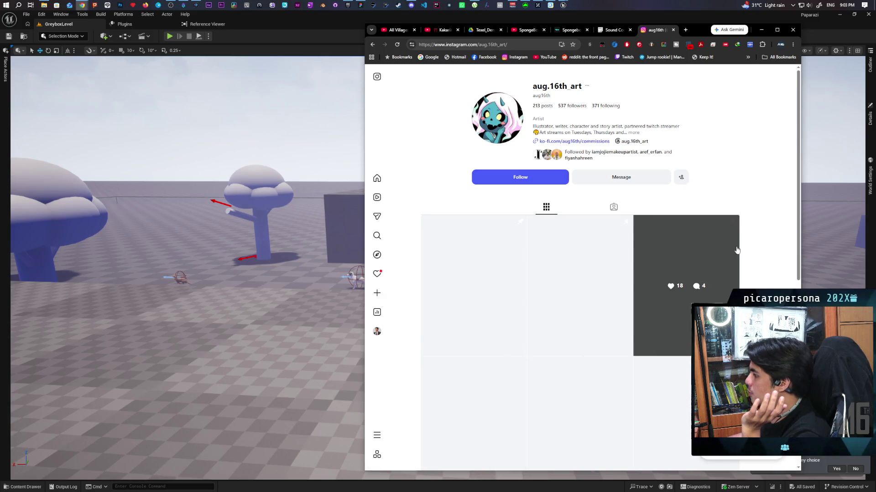
Scroll the profile grid, open the purple forest illustration post, then return to Unreal
scroll(707, 248, down, 3)
scroll(707, 248, down, 3)
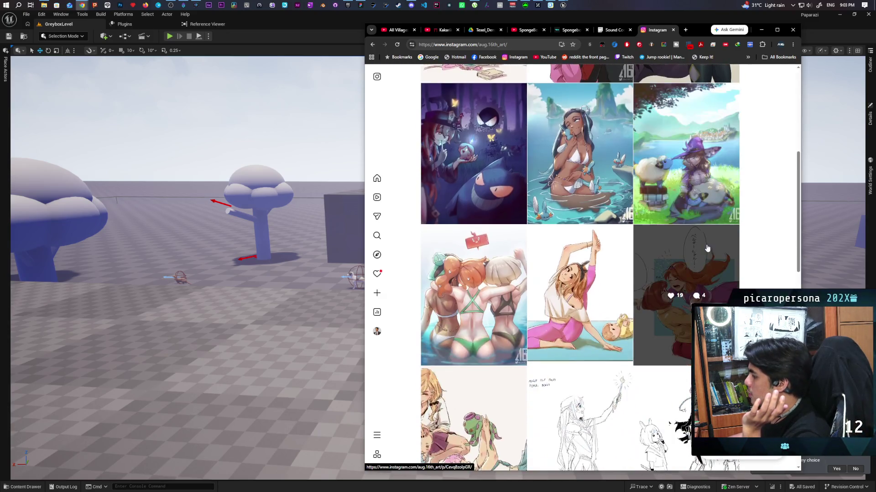
scroll(706, 249, down, 6)
scroll(707, 248, down, 13)
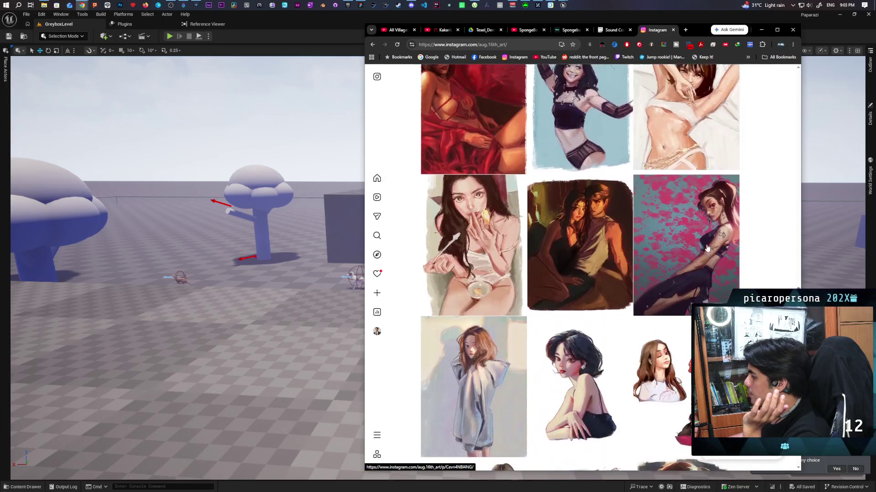
scroll(705, 249, down, 2)
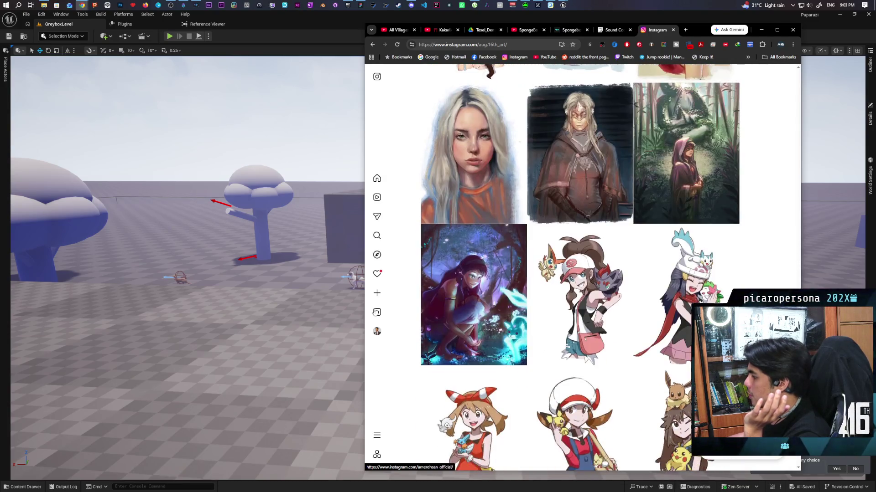
click(424, 238)
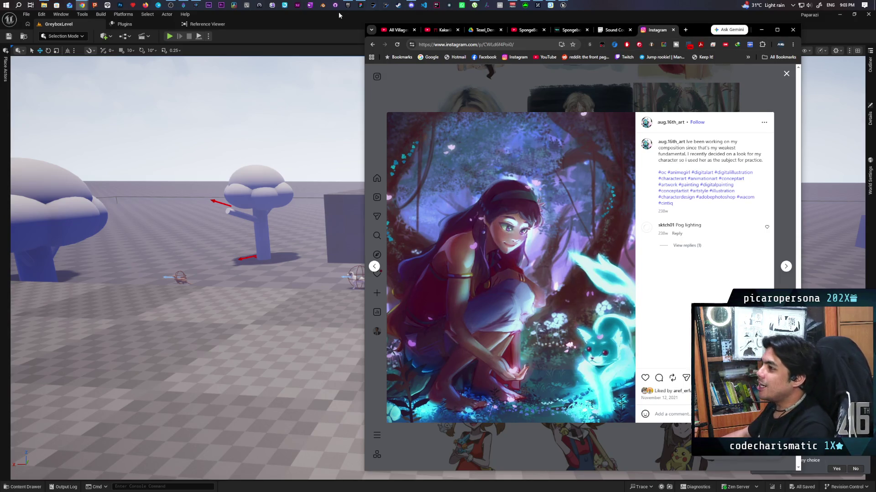
click(284, 17)
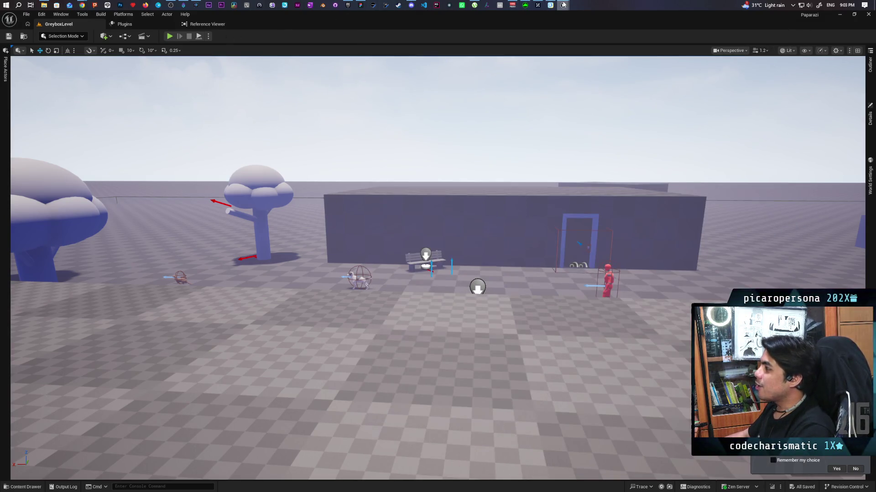
Bring M_TestAniso forward, browse to the level's files, and move the material window up-right
mouse_move(563, 4)
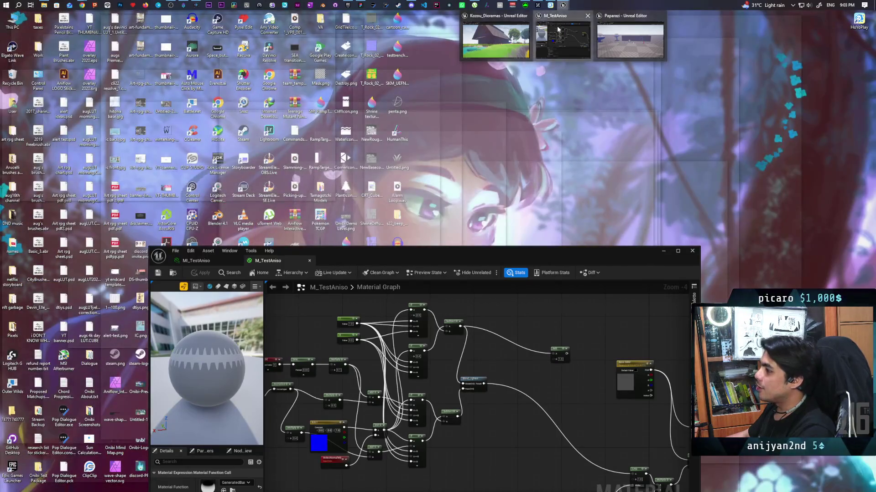
click(558, 29)
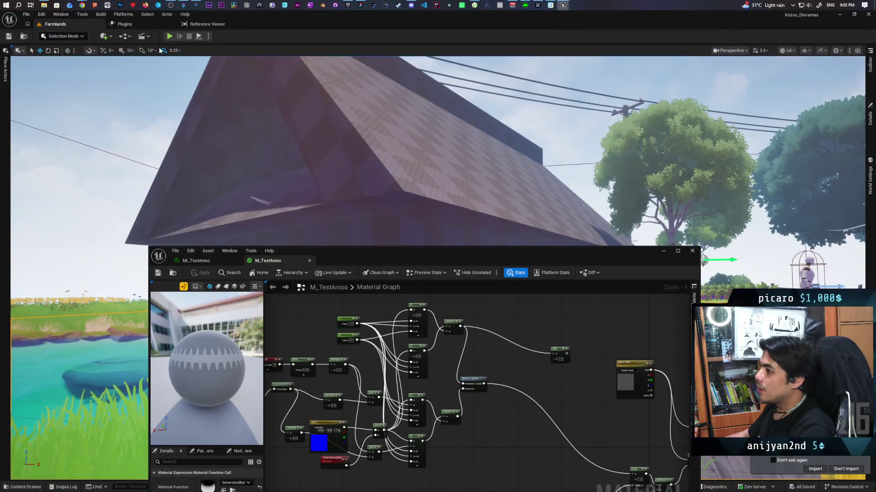
click(26, 37)
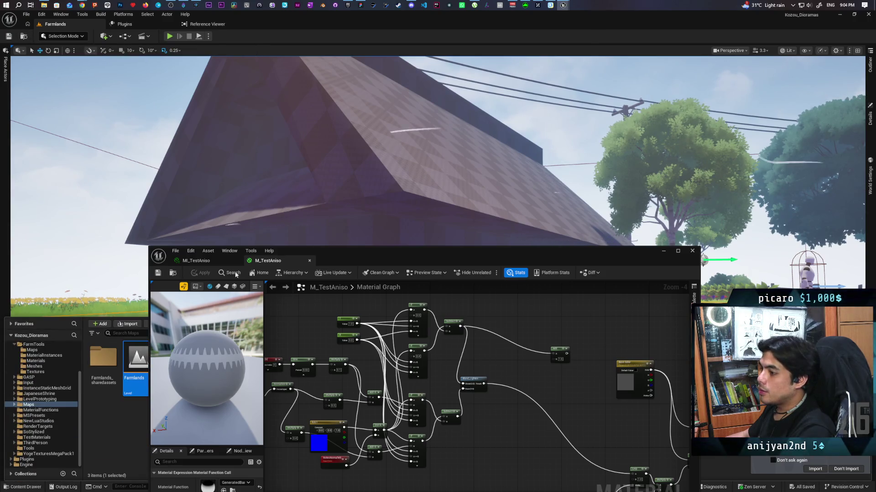
mouse_move(373, 258)
mouse_down()
mouse_move(606, 197)
mouse_move(600, 167)
mouse_up()
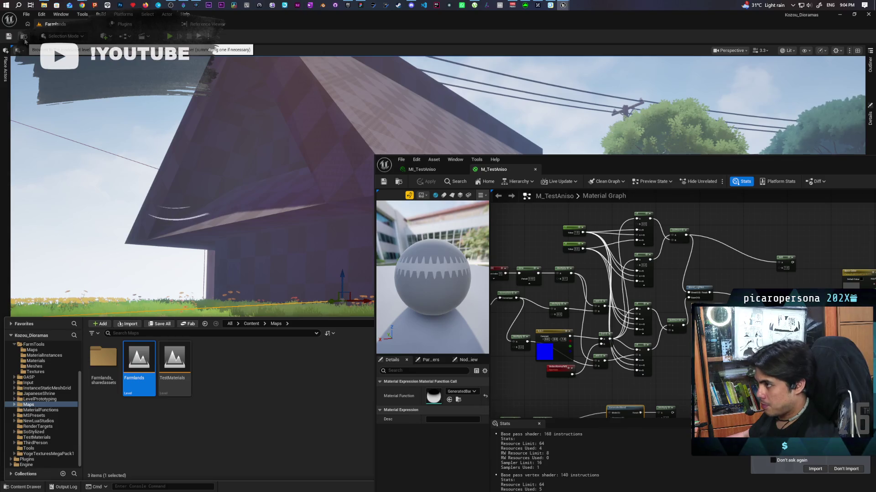
Open the TestMaterials level and shift the material editor window slightly left
click(176, 355)
double_click(176, 355)
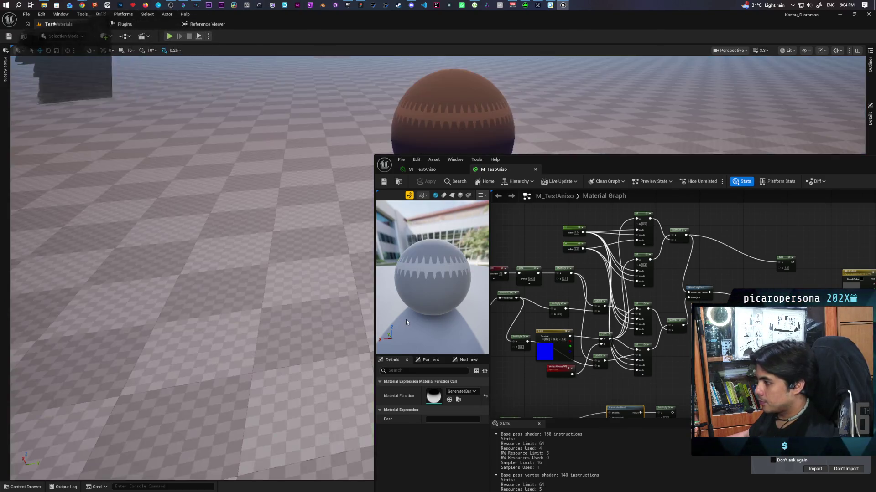
mouse_move(563, 167)
mouse_down()
mouse_move(401, 178)
mouse_move(428, 176)
mouse_up()
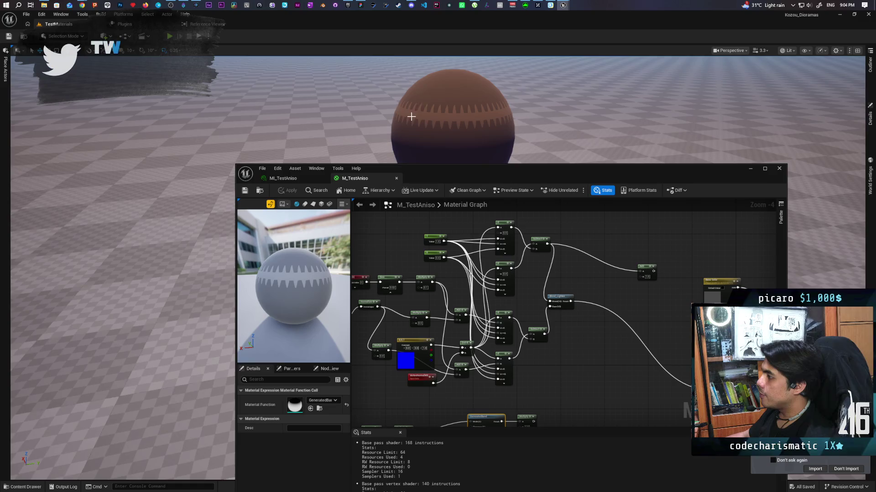
Wire the Multiply node's output to a new input and apply the material to the sphere
scroll(573, 340, down, 3)
scroll(511, 282, up, 3)
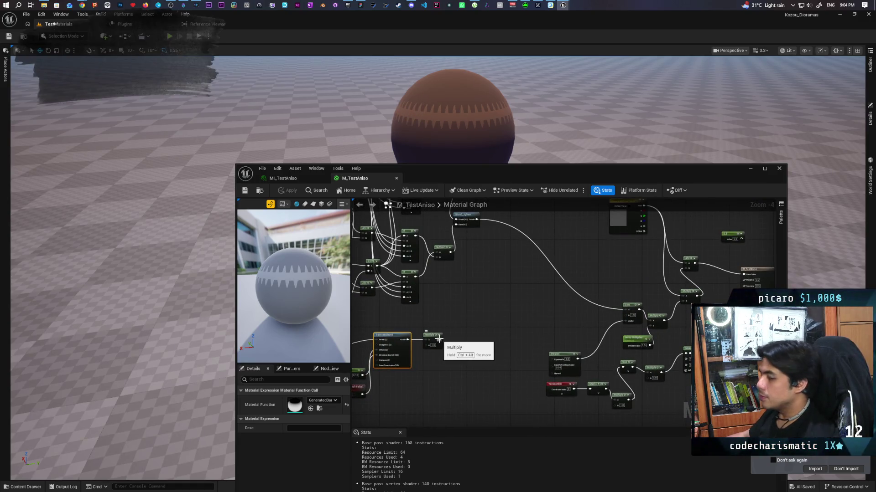
drag(439, 338, 626, 312)
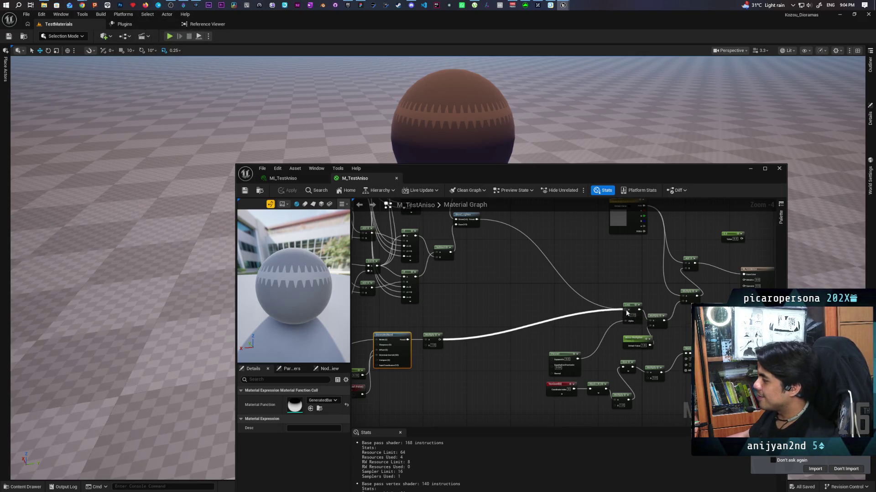
key(ctrl+Return)
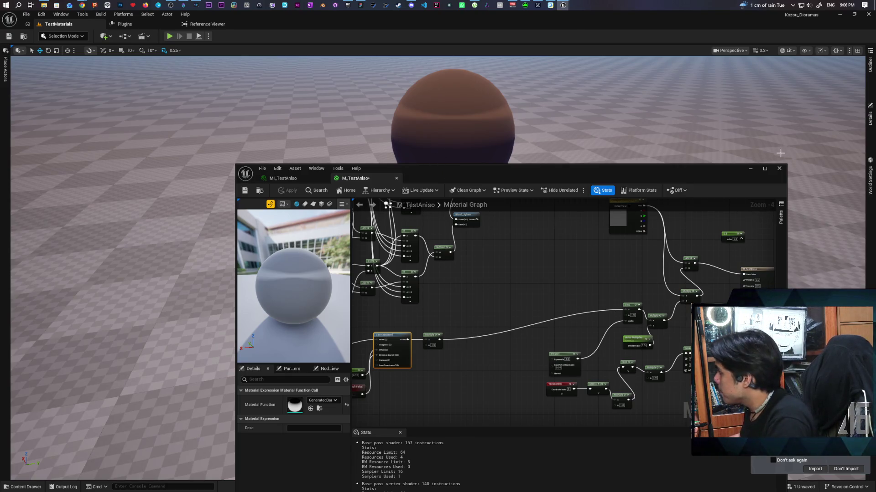
Minimize the material editor and save all changes with Ctrl+S
click(750, 169)
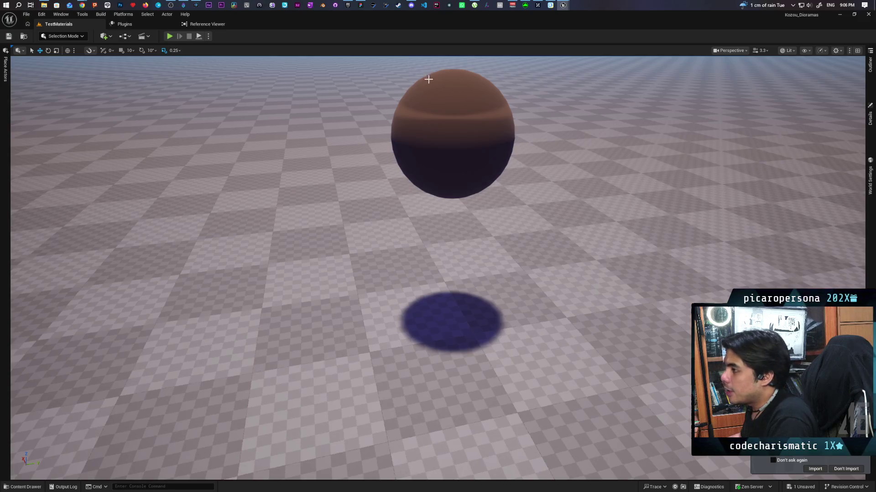
key(ctrl+s)
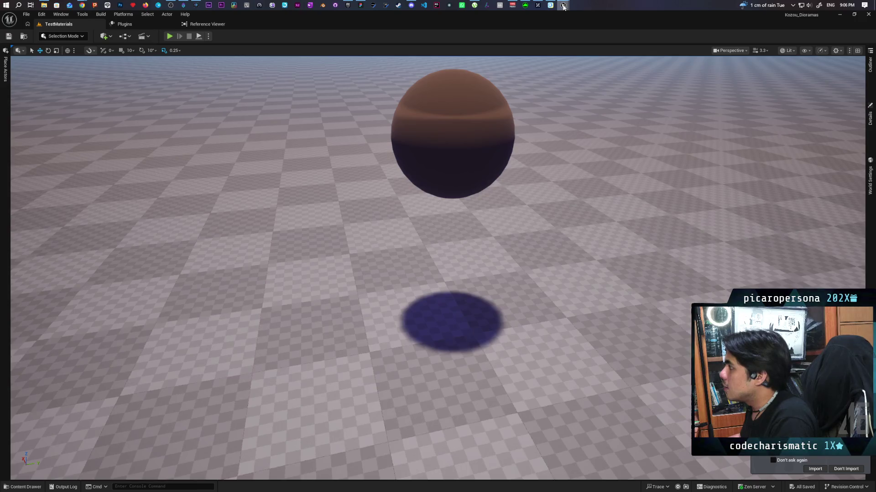
mouse_move(563, 6)
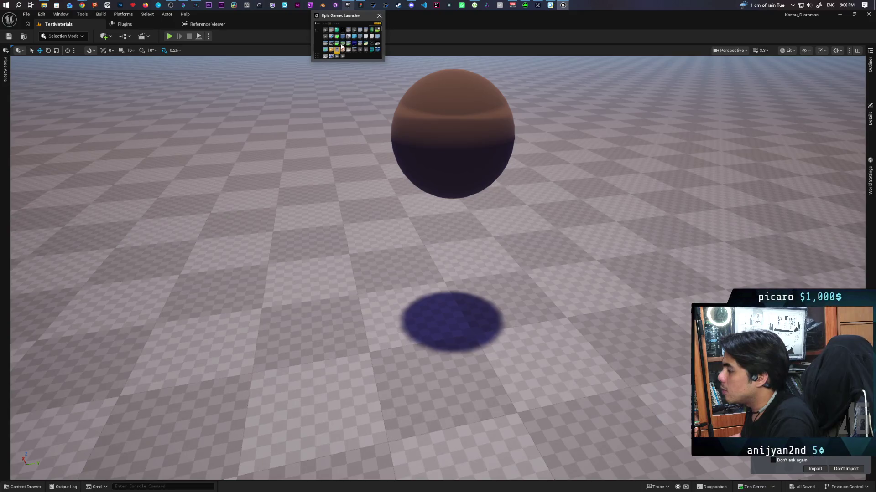
Launch the Onibi project from the Epic Games Launcher library and dismiss the audio device notice
click(349, 8)
double_click(554, 279)
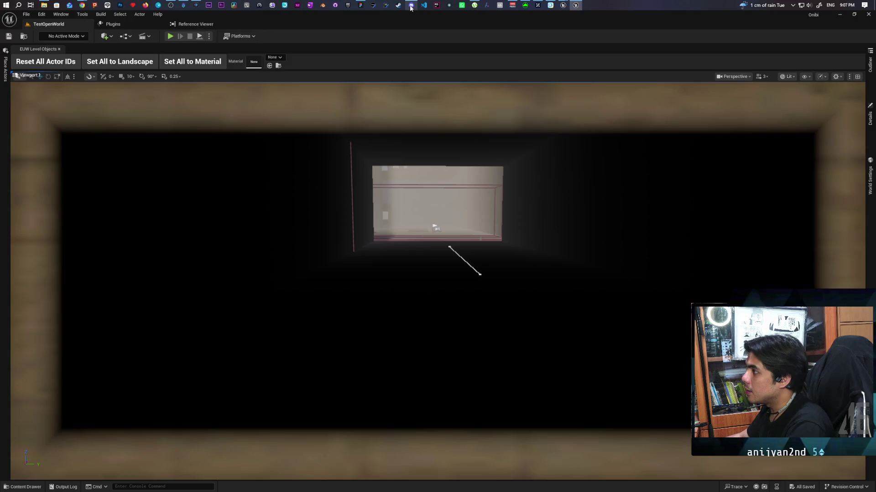
key(Escape)
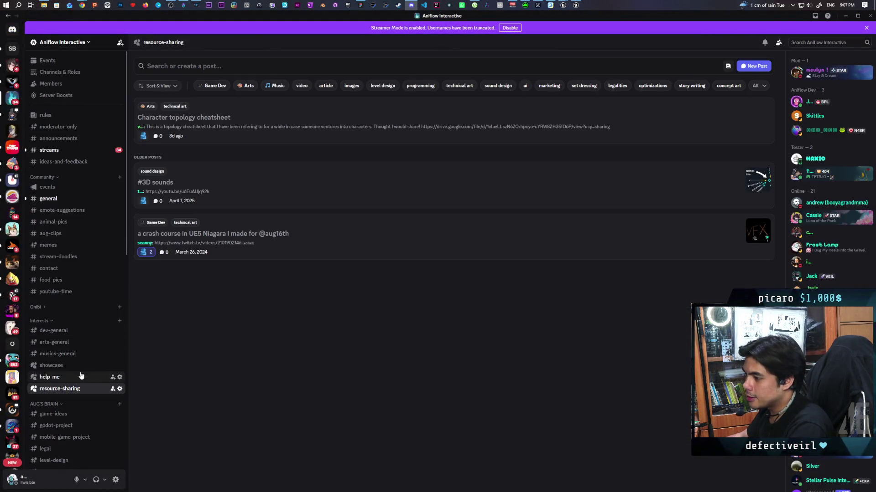
Open the #concept-art channel and view the hama concept image full-size, then close it
scroll(75, 255, down, 3)
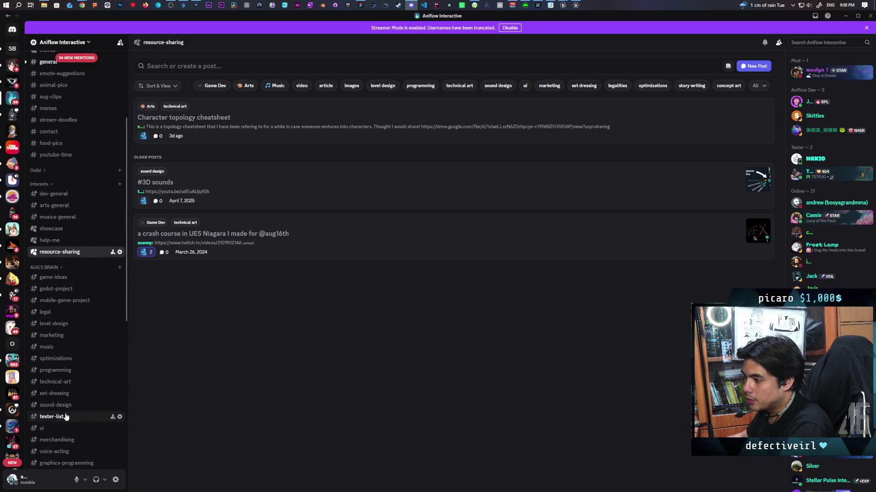
scroll(73, 337, down, 4)
scroll(72, 358, down, 1)
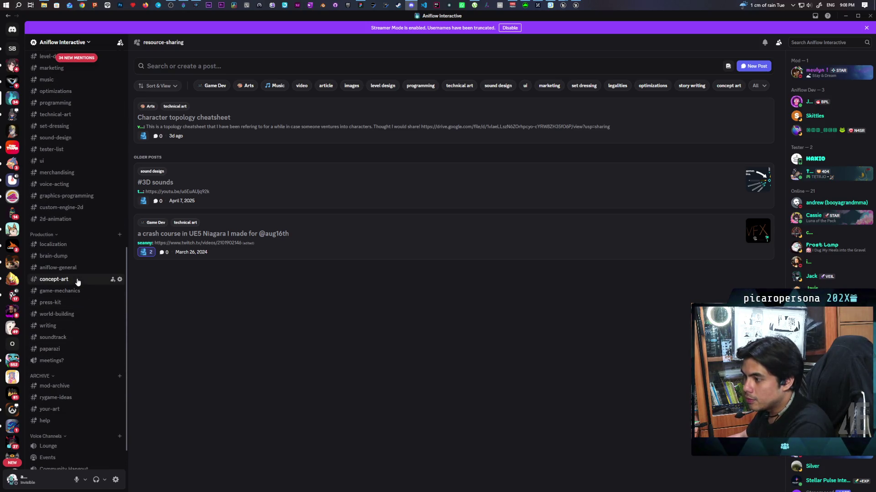
click(75, 279)
scroll(315, 342, up, 2)
click(272, 344)
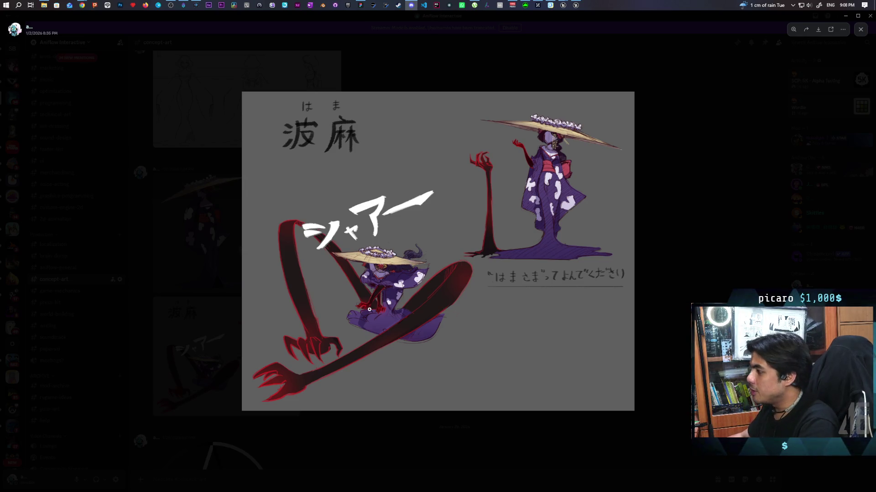
click(670, 234)
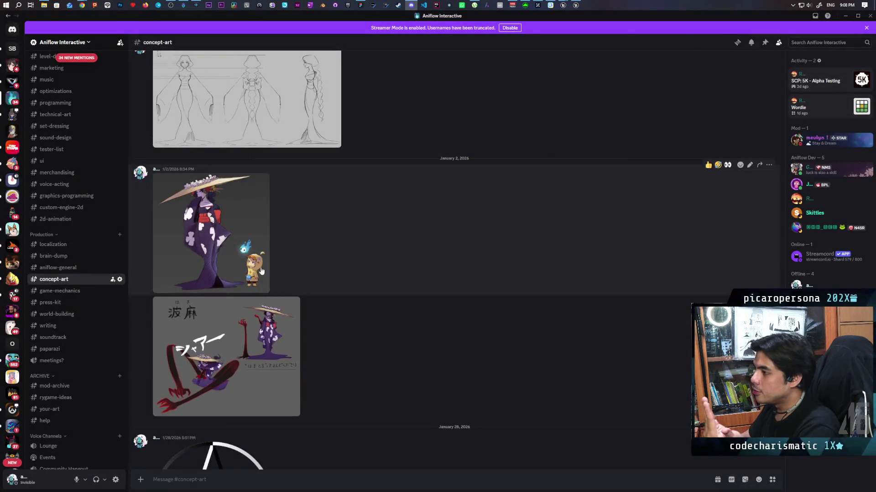
Enlarge the line-art character sketch, then close the viewer
scroll(274, 265, up, 2)
click(267, 186)
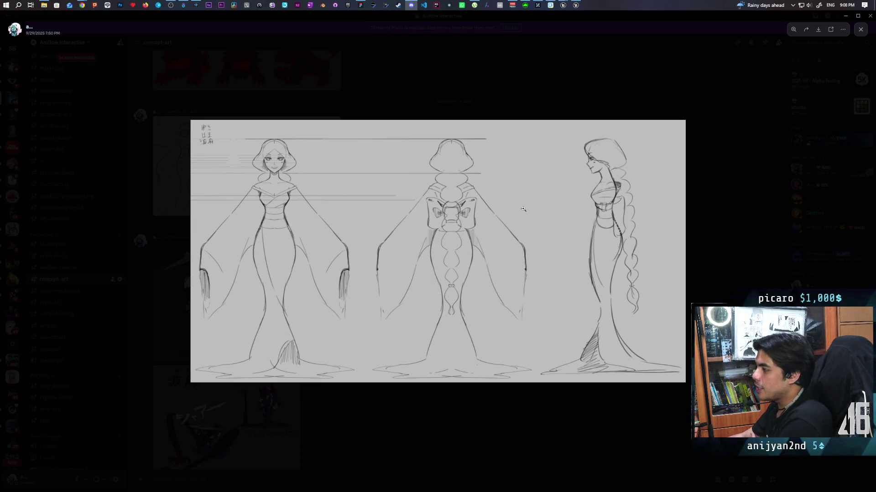
key(Escape)
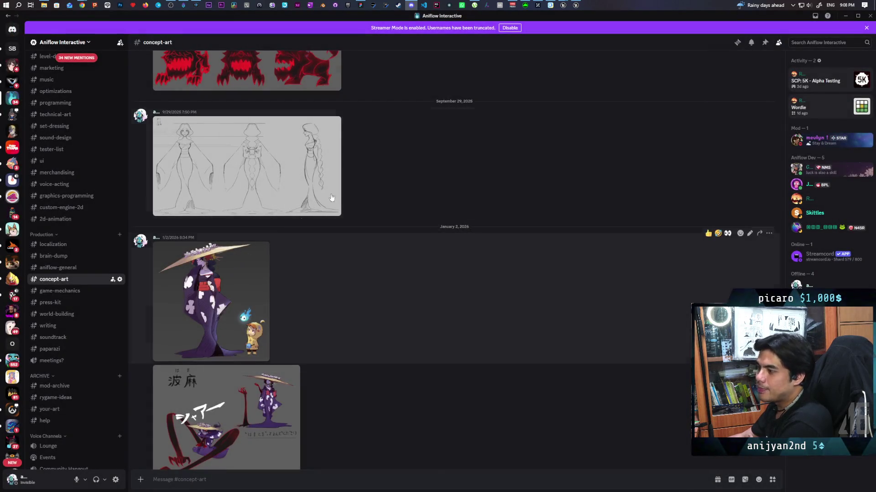
Scroll back up to the 3/8/2024 backpack sketch and view it full-size
scroll(250, 301, up, 3)
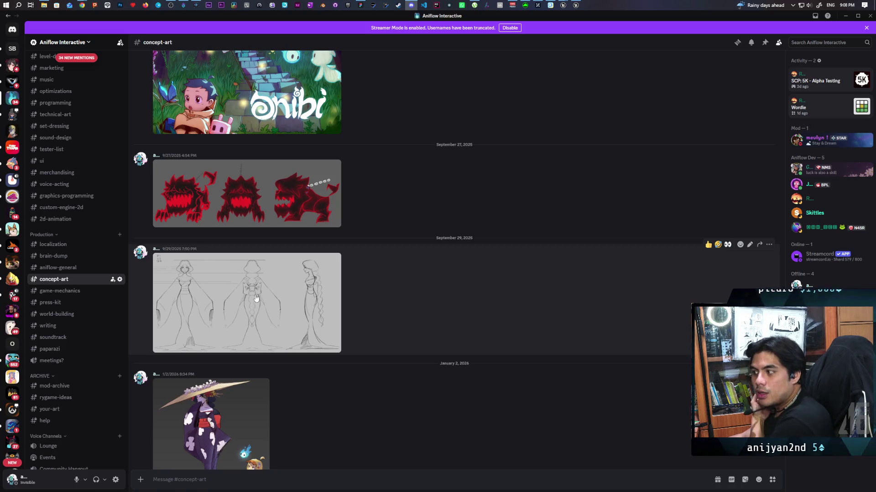
scroll(261, 293, up, 5)
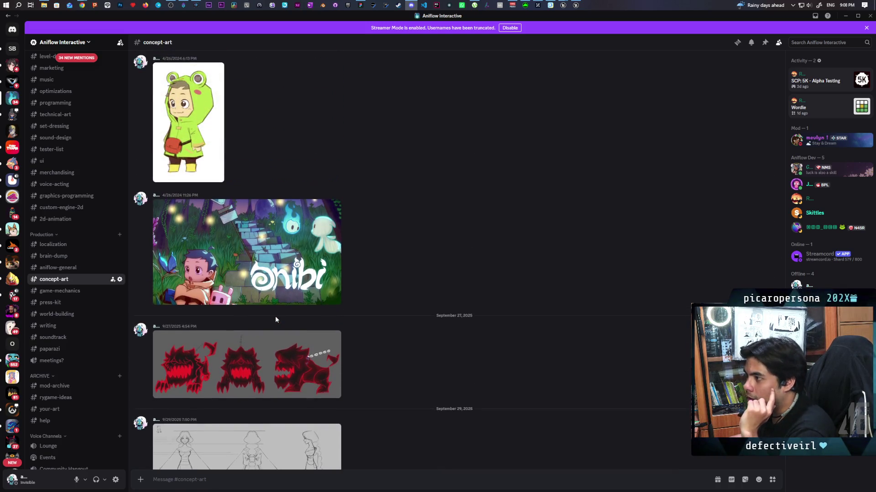
scroll(275, 335, up, 2)
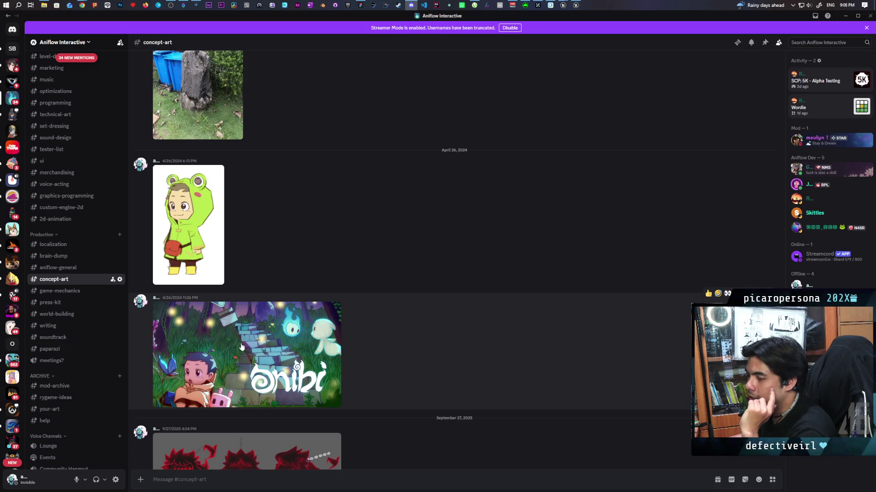
scroll(359, 215, up, 5)
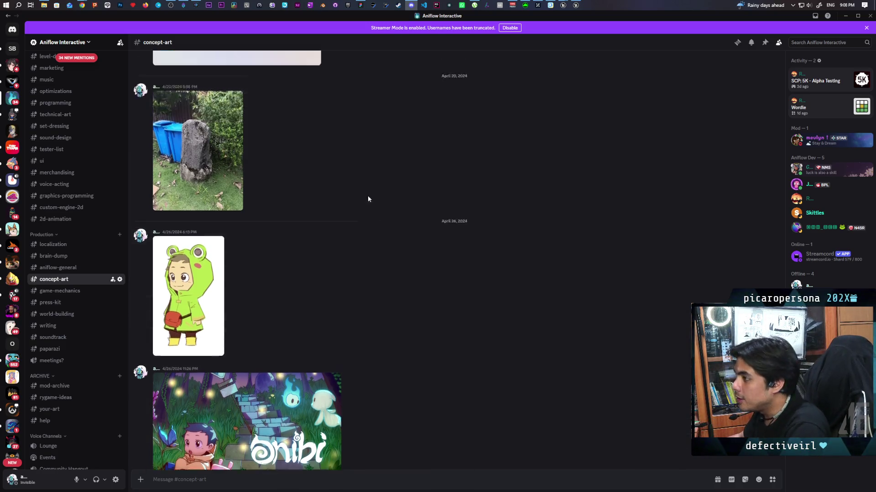
scroll(360, 219, up, 2)
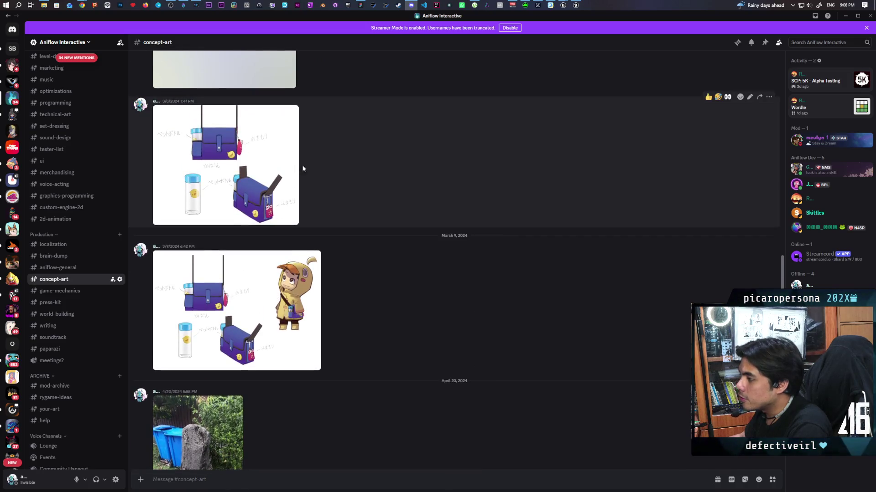
scroll(361, 181, up, 2)
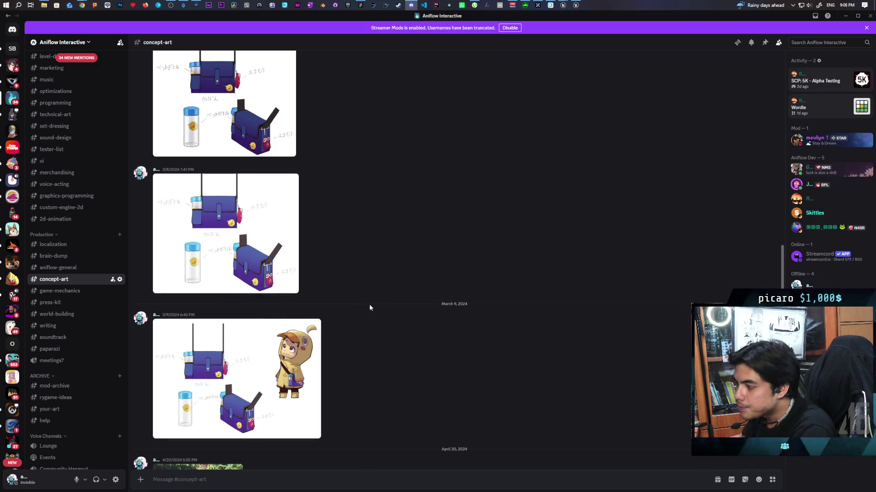
click(242, 267)
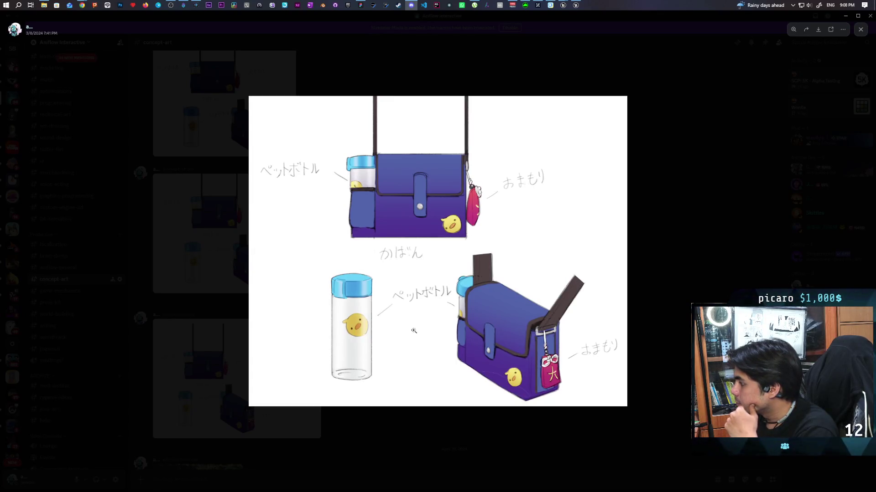
Close the backpack sketch, un-maximize Discord, and return to the Unreal editor
click(704, 184)
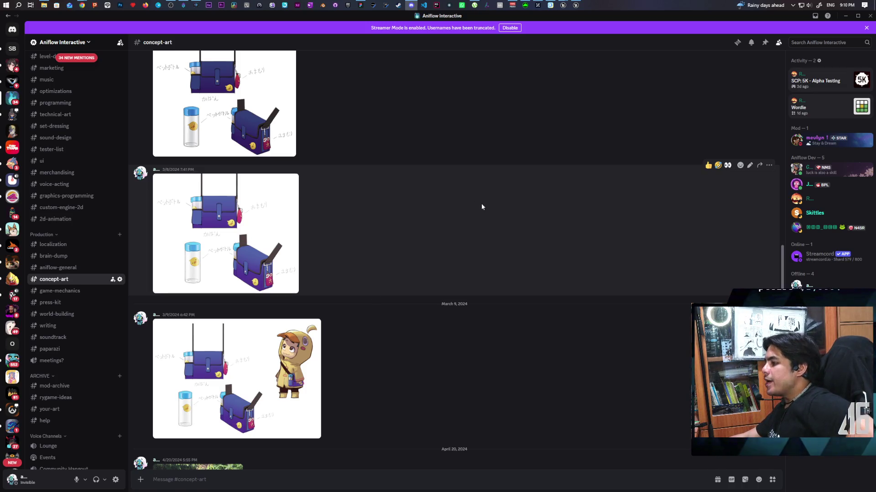
mouse_move(658, 21)
mouse_down()
mouse_move(632, 39)
mouse_move(554, 50)
mouse_move(623, 44)
mouse_up()
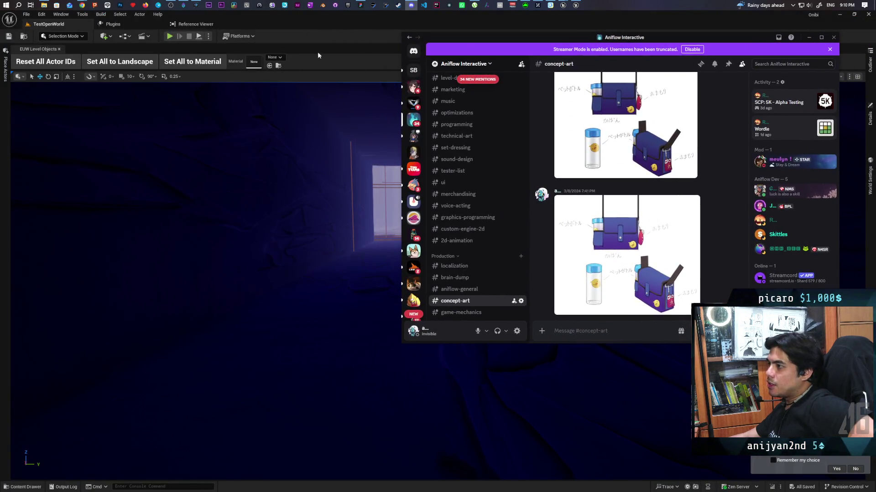
click(313, 19)
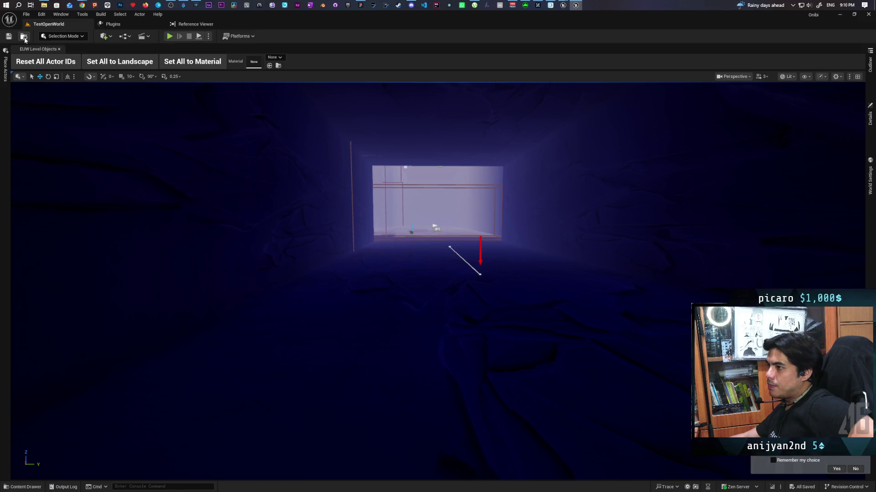
Open TestLevel from the Levels folder and fly the viewport from the sandy ground to a wide forest view
click(24, 38)
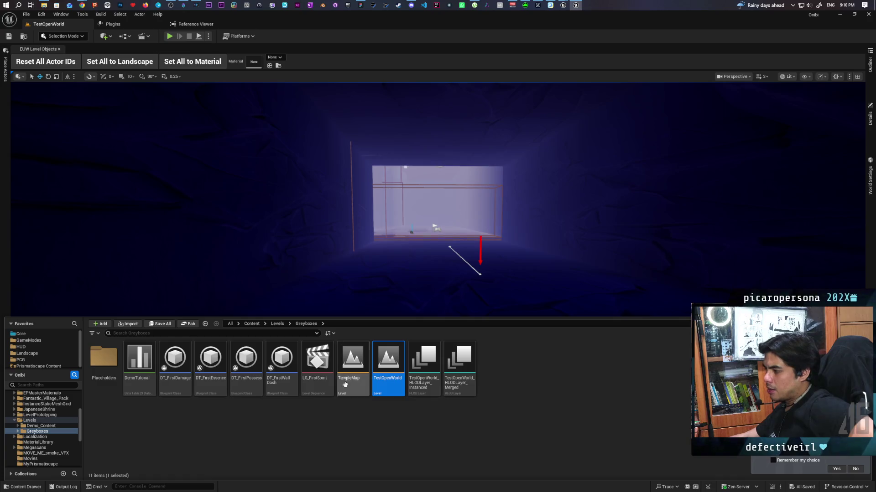
click(277, 324)
double_click(488, 366)
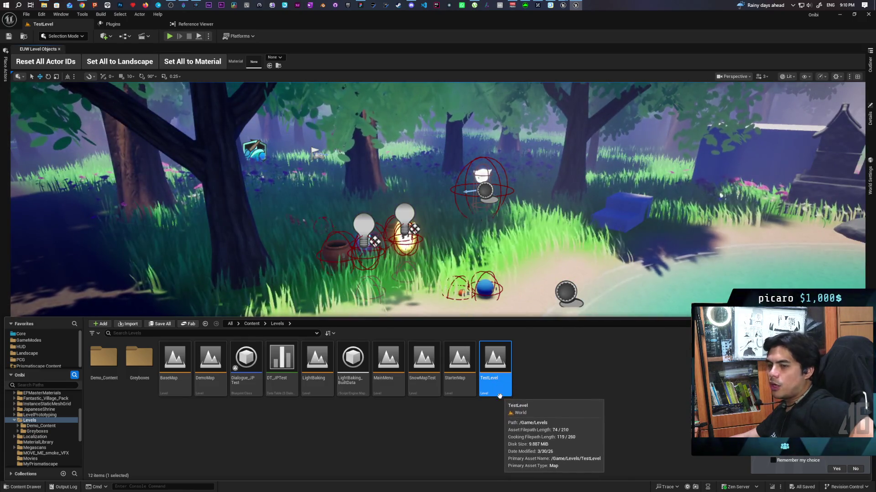
drag(410, 274, 392, 214)
mouse_move(438, 274)
mouse_down()
mouse_move(410, 256)
mouse_move(392, 283)
mouse_move(397, 265)
mouse_move(419, 265)
mouse_up()
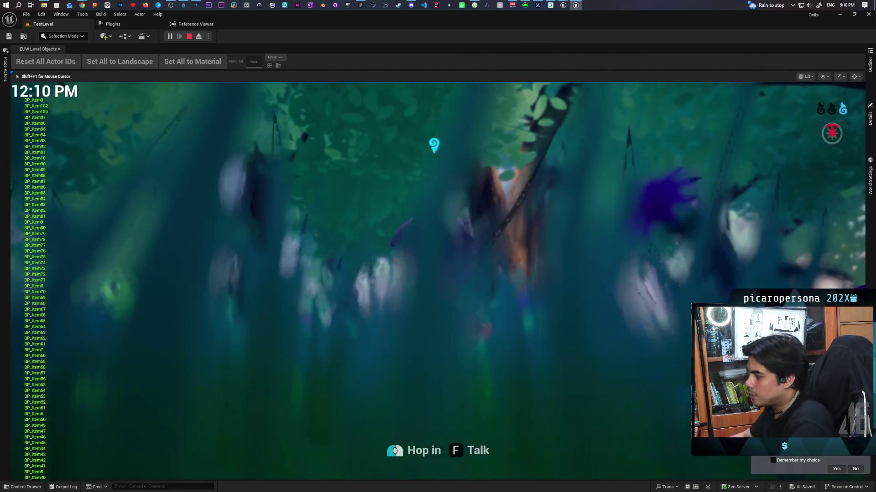
Run the character through the forest, along the shore and back toward the camera
key(w)
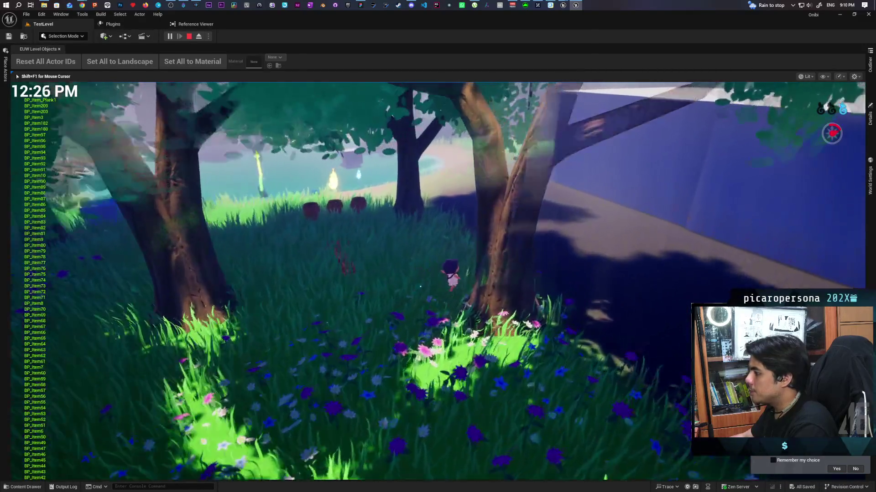
key(w)
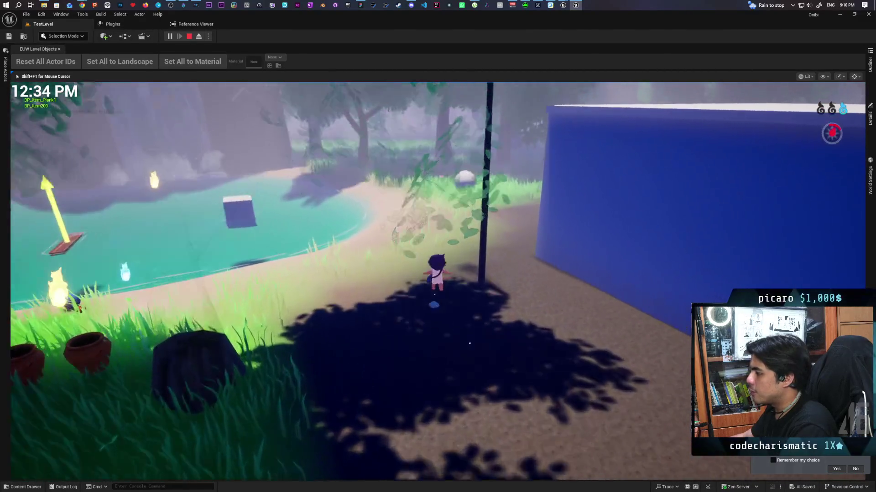
key(w)
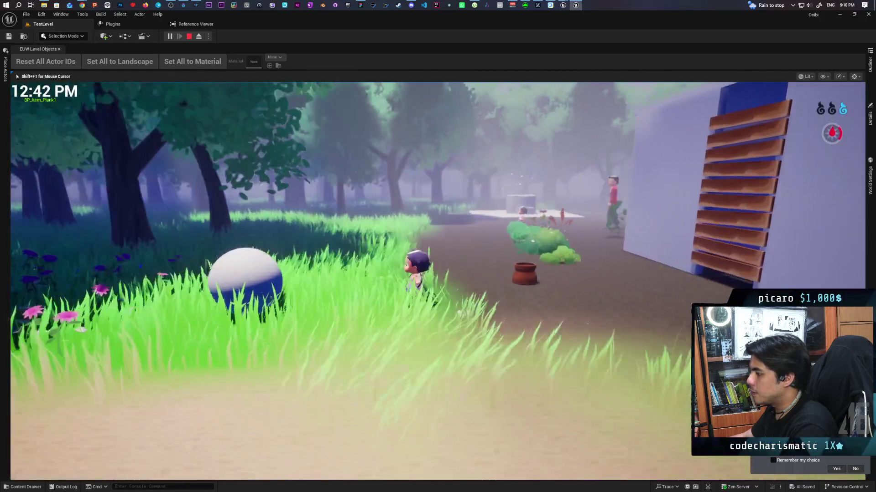
key(w)
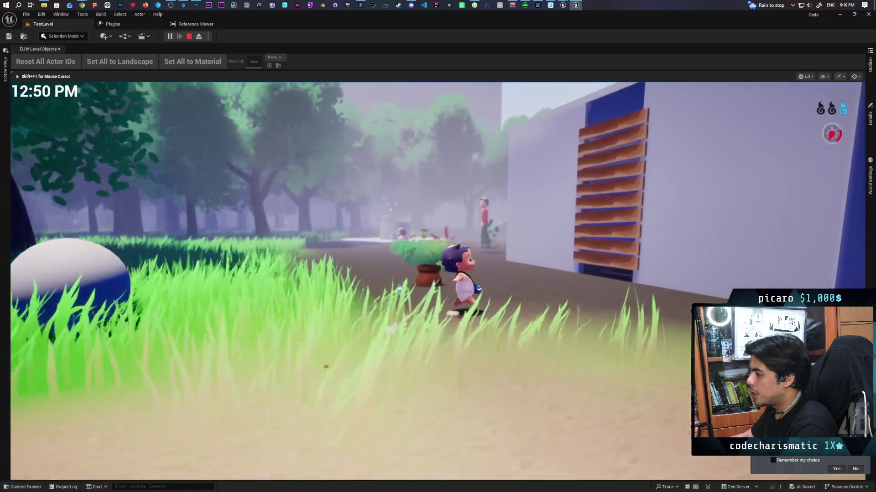
key(s)
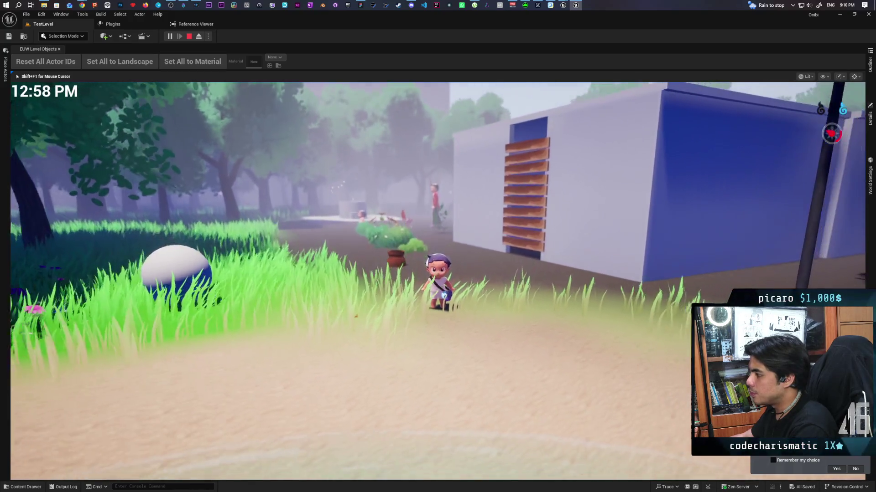
key(s)
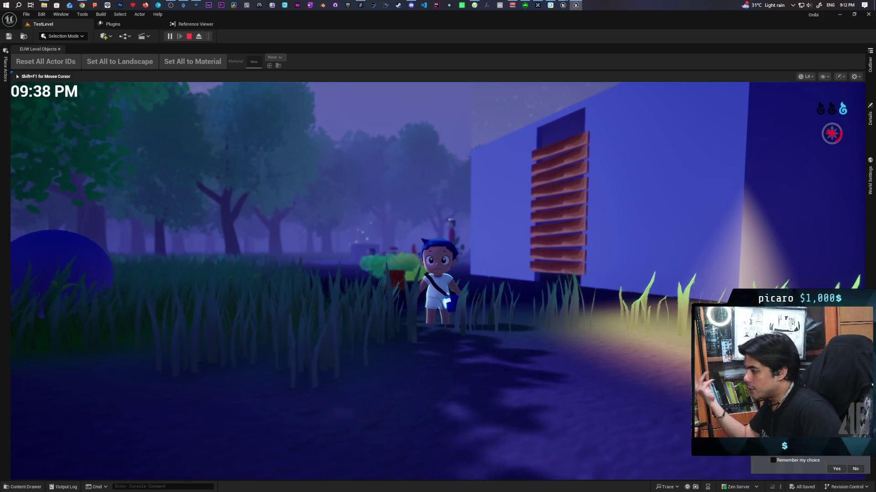
key(w)
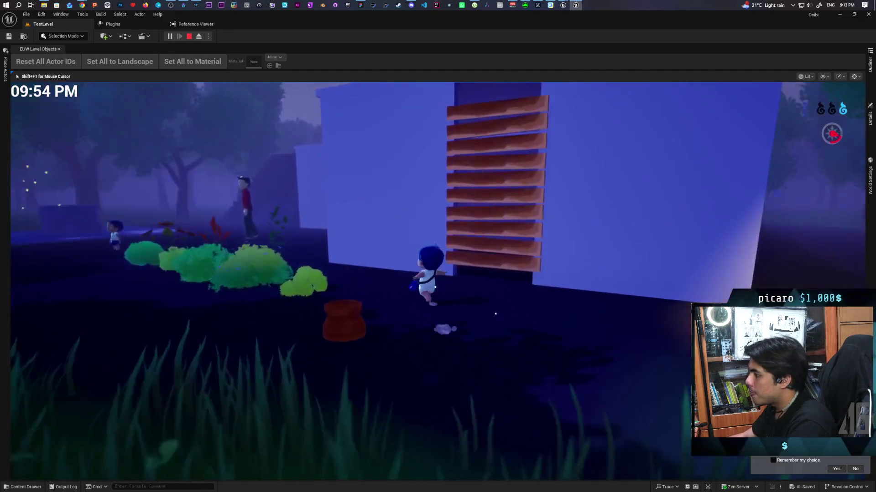
key(s)
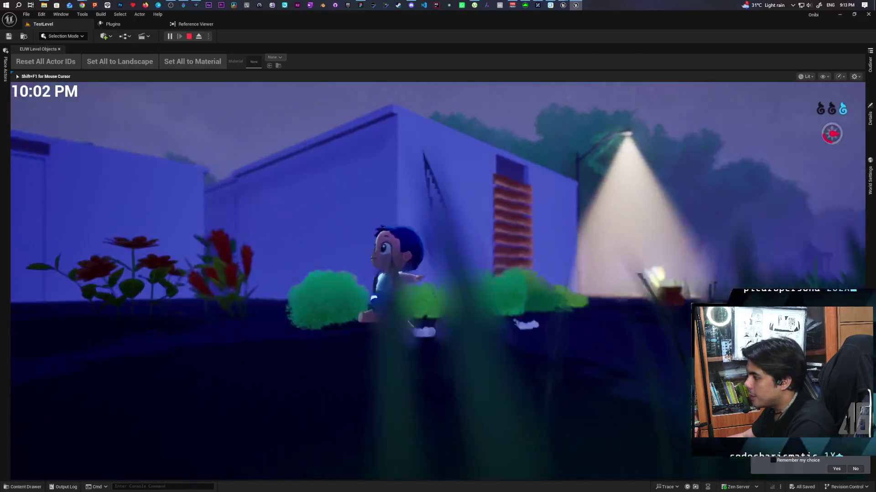
key(a)
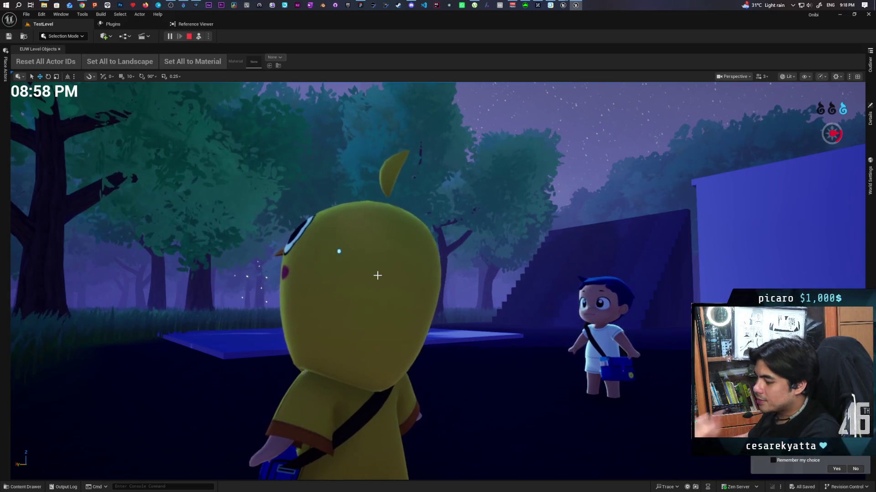
Free the mouse with Shift+F1, stop Play-in-Editor, and switch to the whiteboard
key(shift+F1)
key(Escape)
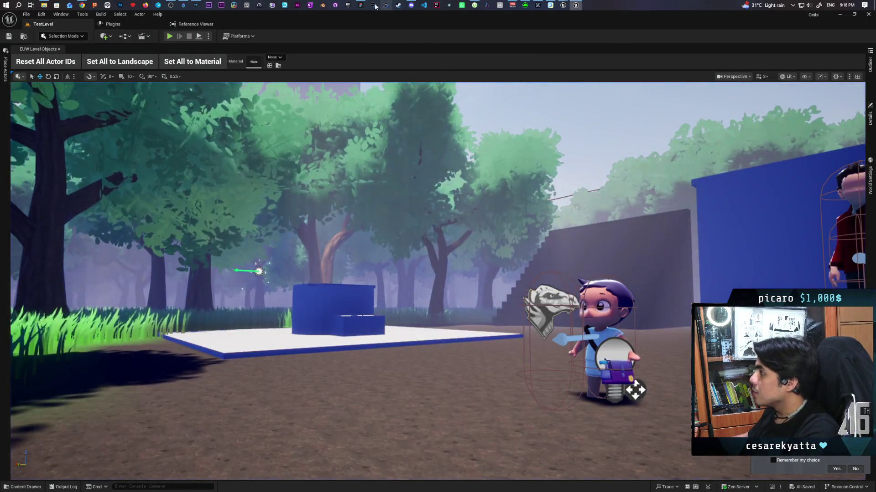
key(alt+Tab)
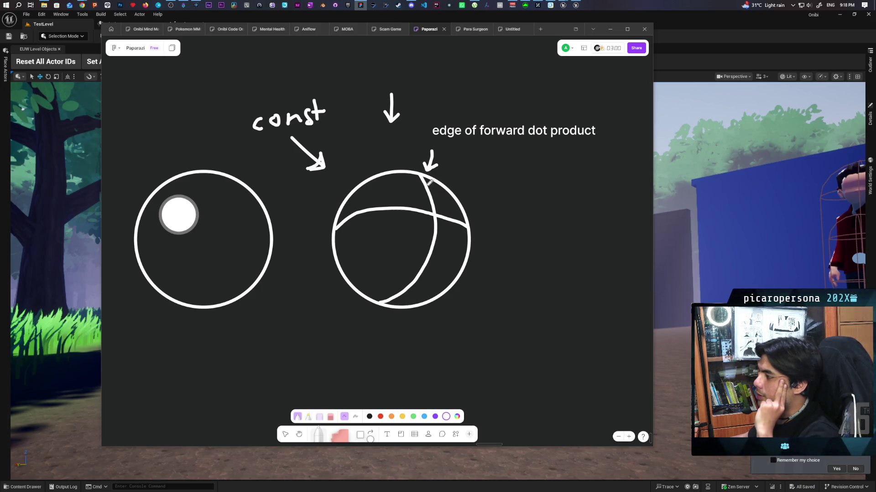
Pan the board to show the Hair Highlights? heading and the left illustration
scroll(396, 223, left, 15)
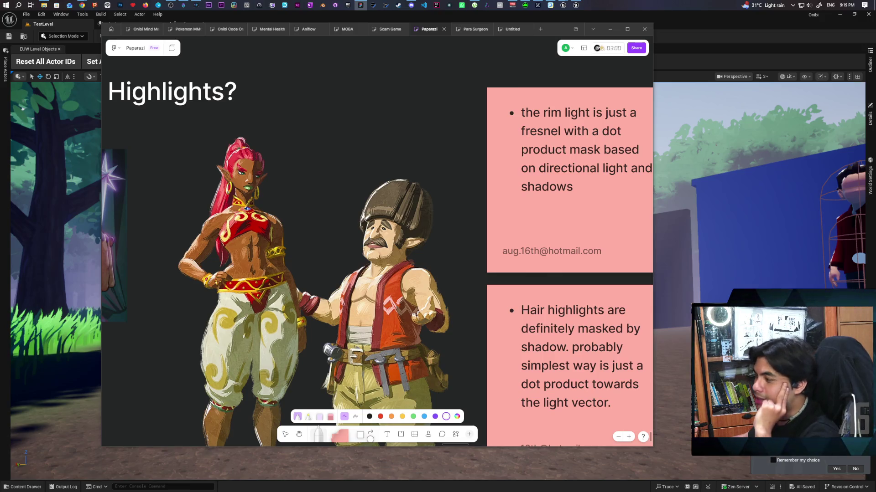
mouse_move(327, 254)
mouse_down()
mouse_move(352, 221)
mouse_move(462, 219)
mouse_up()
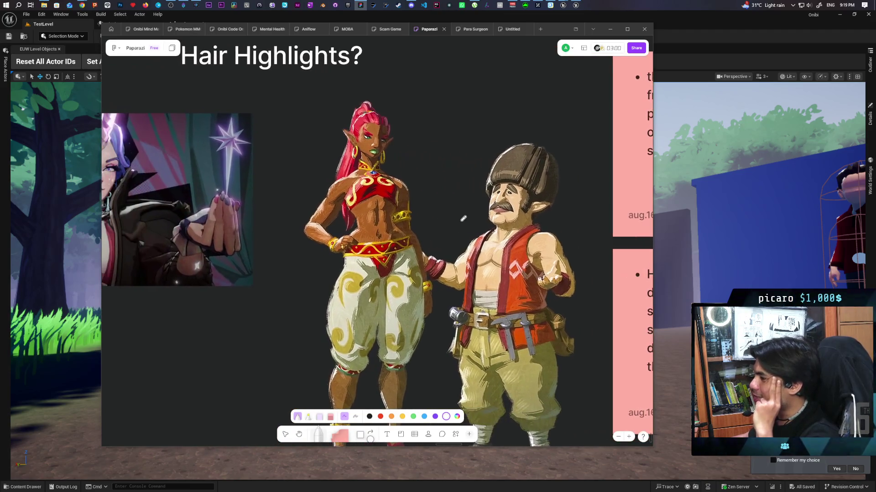
drag(396, 211, 412, 212)
drag(307, 191, 444, 191)
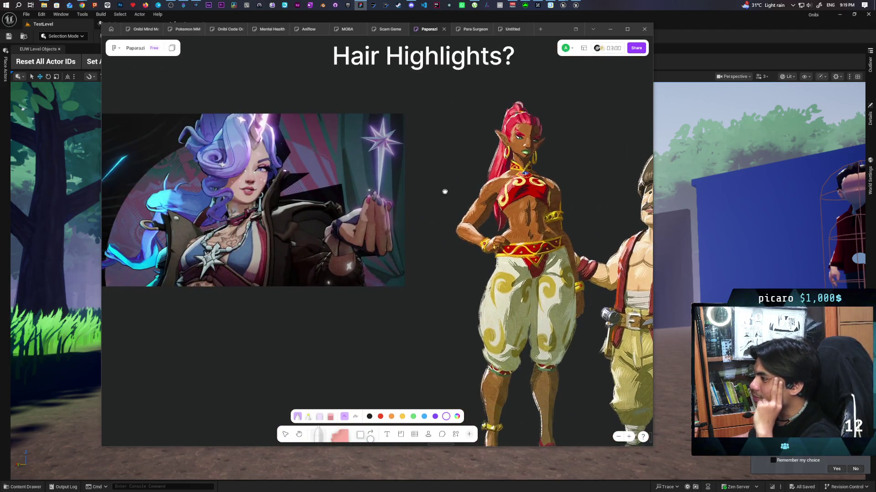
Zoom in on the reference art, then bring the Kozou_Dioramas Unreal Editor forward
scroll(444, 191, up, 5)
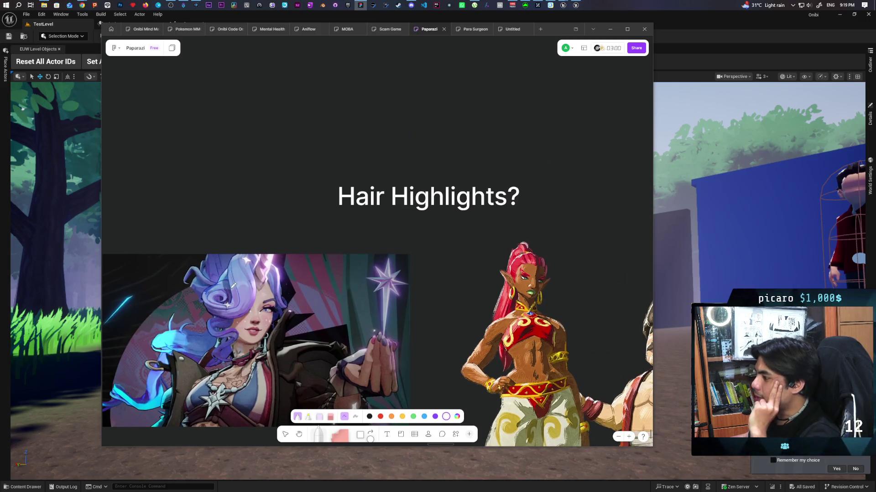
scroll(233, 286, up, 3)
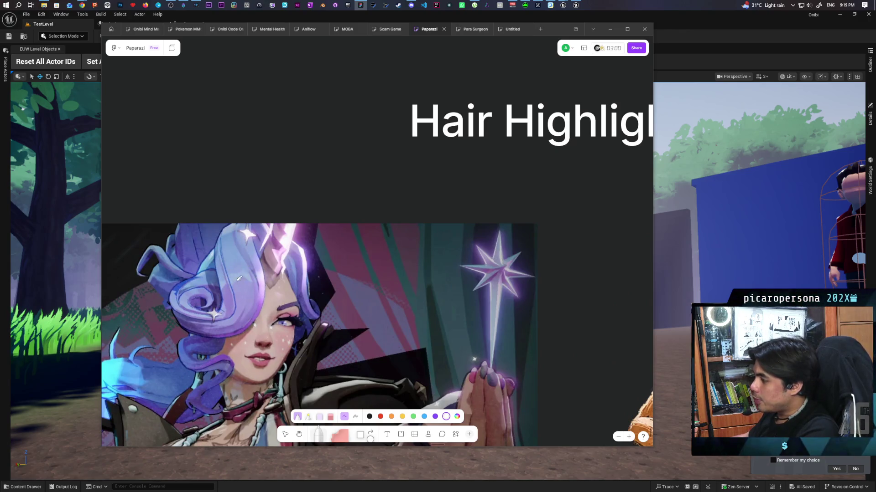
scroll(260, 270, down, 2)
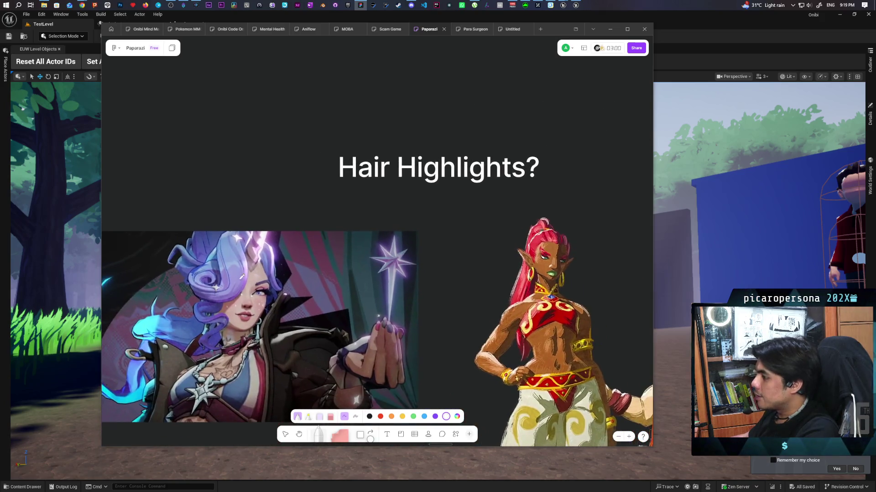
scroll(234, 268, up, 3)
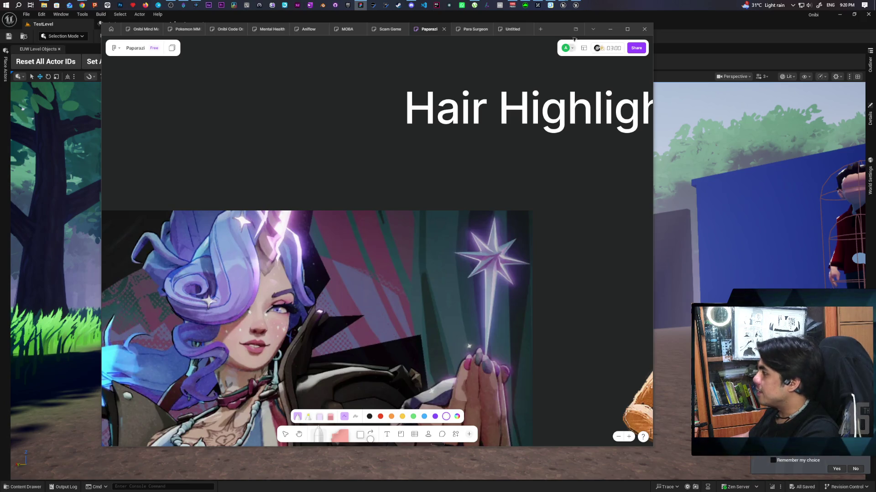
mouse_move(576, 4)
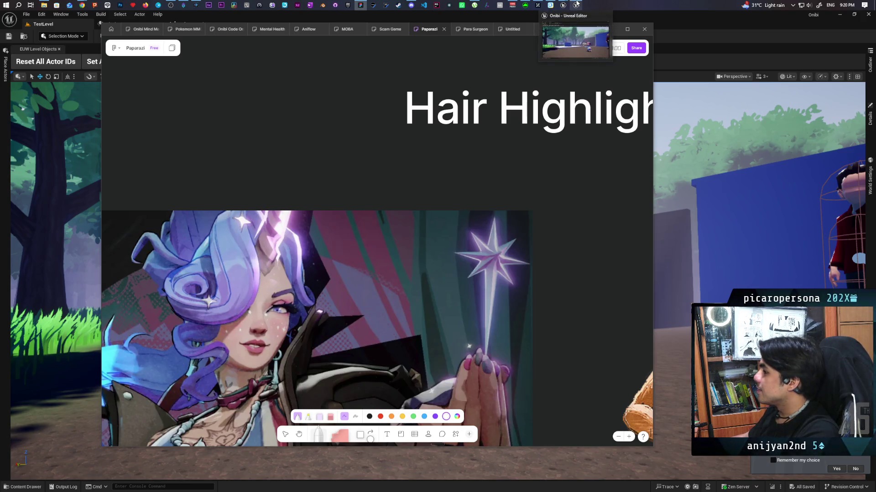
click(497, 31)
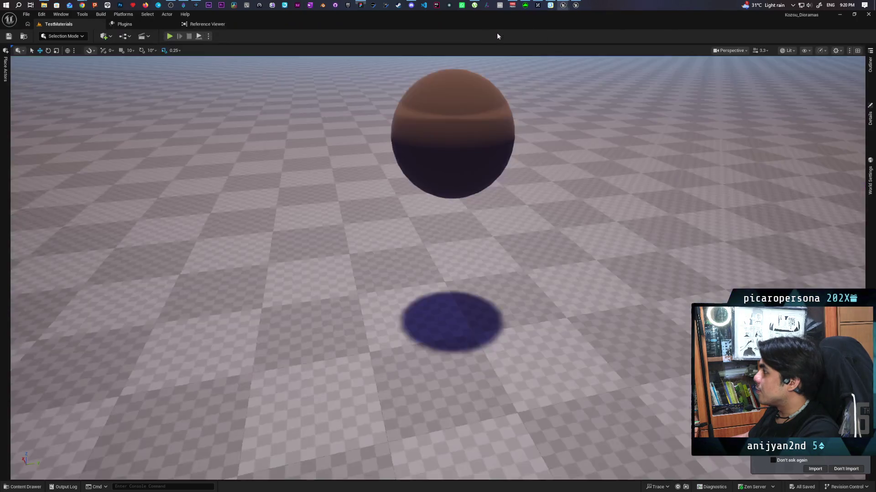
Orbit the viewport camera up and around the test sphere
scroll(474, 110, up, 3)
scroll(478, 137, down, 3)
drag(478, 137, 479, 92)
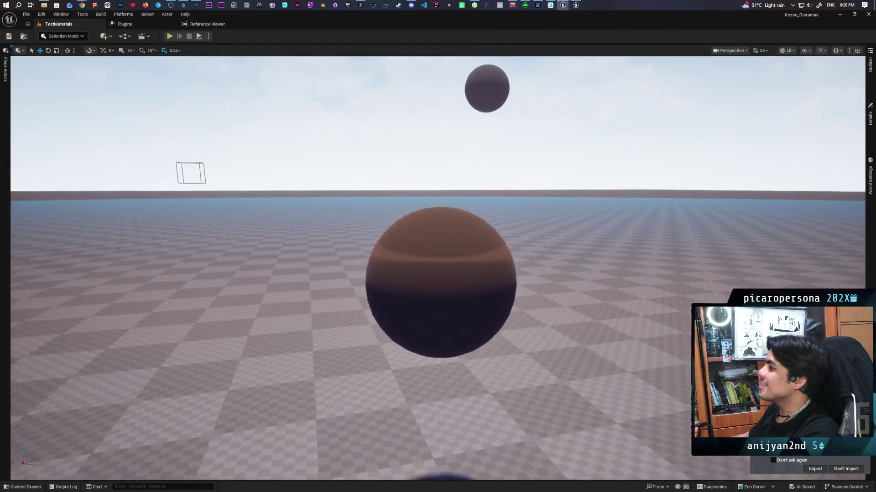
scroll(460, 158, down, 3)
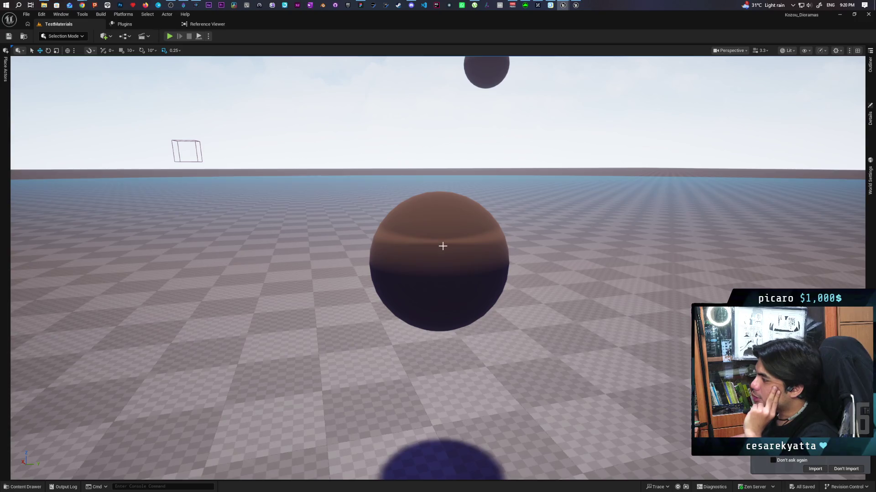
mouse_move(483, 251)
mouse_down()
mouse_move(456, 228)
mouse_move(460, 238)
mouse_up()
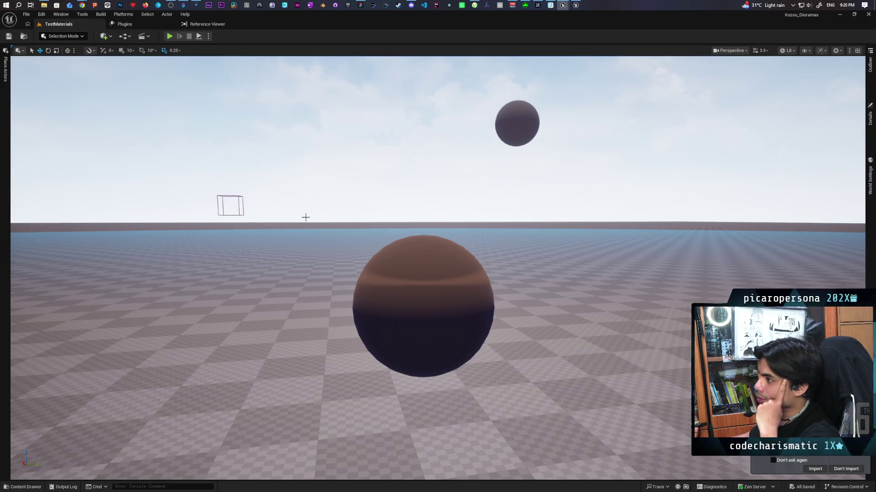
In the Content Drawer, go to Content and open M_TestAniso from TestMaterials
click(23, 487)
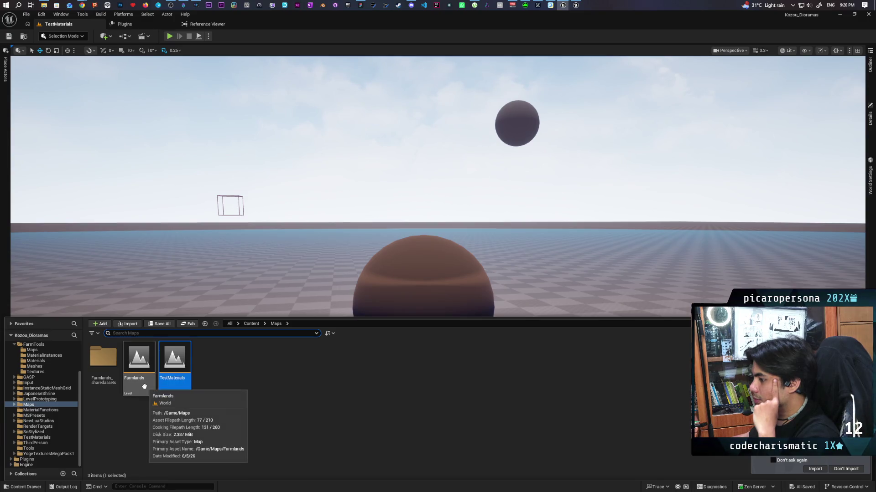
click(252, 323)
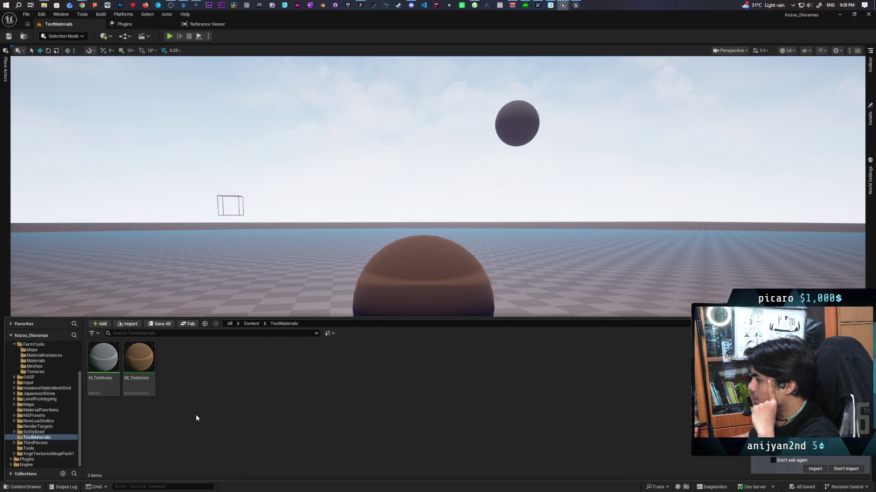
double_click(102, 359)
Centre the M_TestAniso graph on GeneratedBand and select the 0.15 and Static Bool nodes
scroll(453, 325, down, 5)
scroll(506, 338, up, 5)
drag(596, 363, 601, 293)
scroll(497, 303, up, 2)
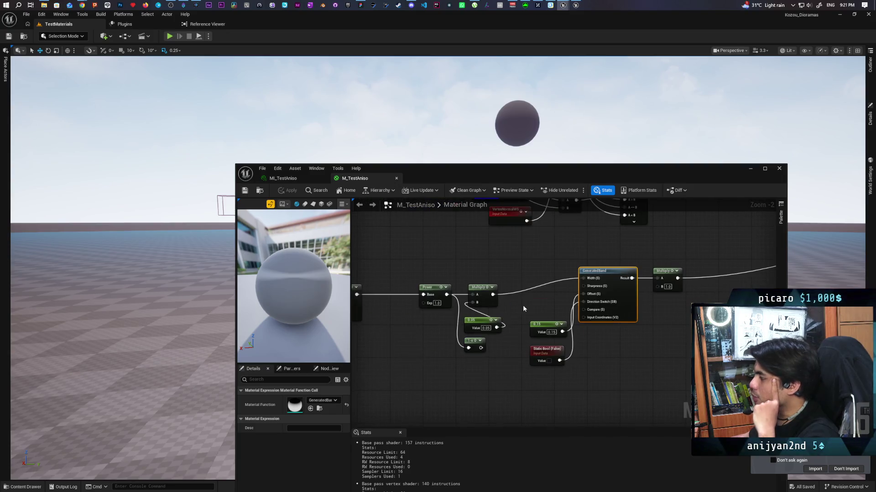
mouse_move(570, 411)
mouse_down()
mouse_move(543, 345)
mouse_move(628, 335)
mouse_move(536, 424)
mouse_move(481, 382)
mouse_move(540, 349)
mouse_move(634, 378)
mouse_up()
Zoom and pan the material graph over to the other node groups
scroll(522, 374, down, 1)
scroll(522, 374, down, 1)
scroll(522, 374, up, 1)
scroll(522, 373, down, 1)
mouse_move(530, 372)
mouse_down()
mouse_move(493, 381)
mouse_move(484, 367)
mouse_move(495, 362)
mouse_move(502, 387)
mouse_up()
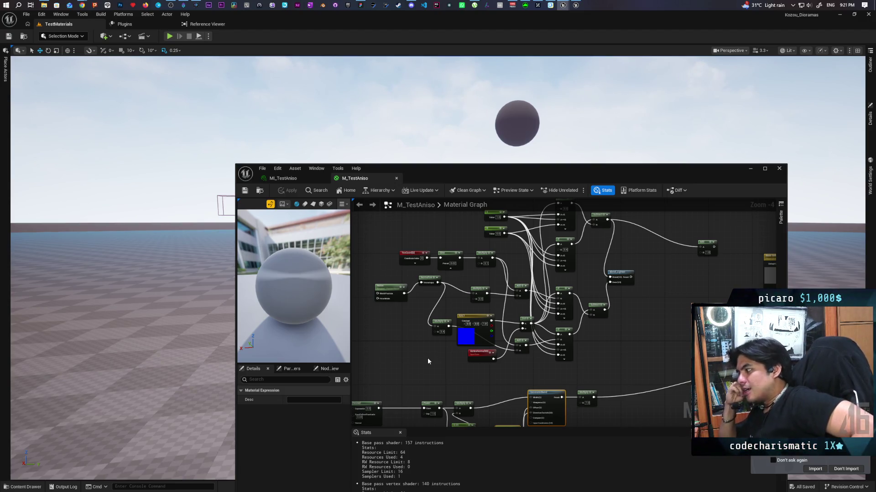
scroll(428, 357, up, 1)
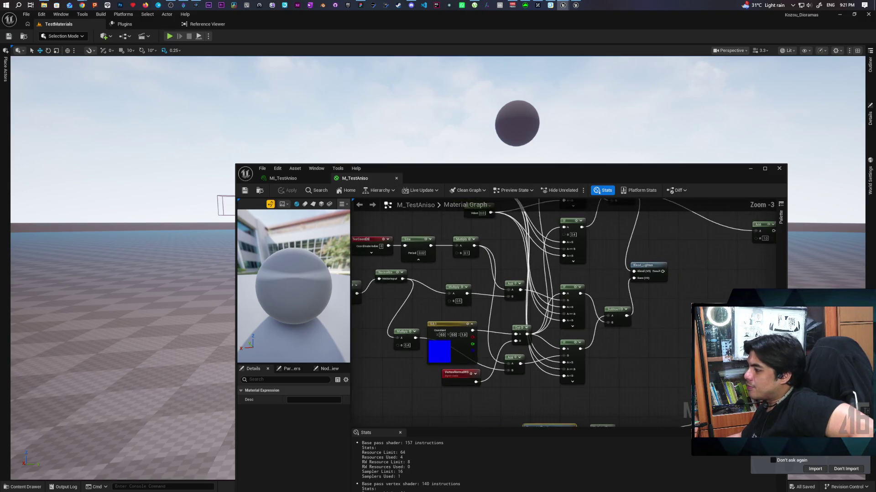
scroll(535, 336, down, 2)
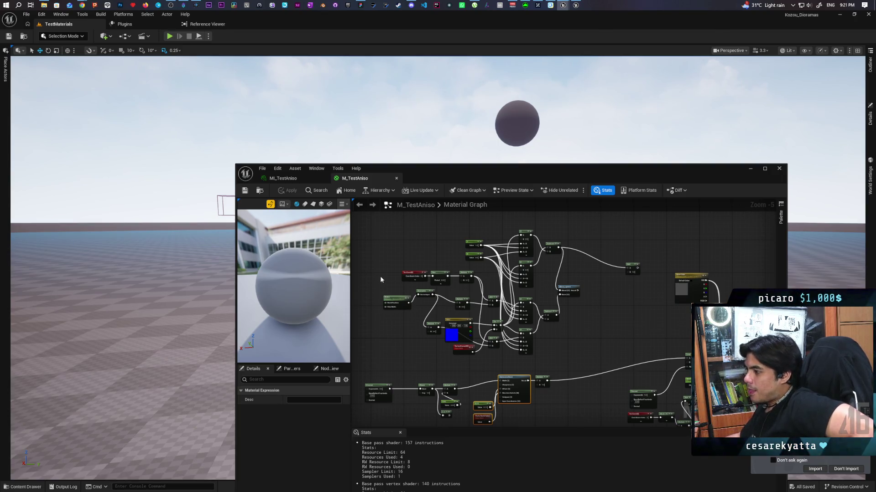
scroll(385, 276, up, 4)
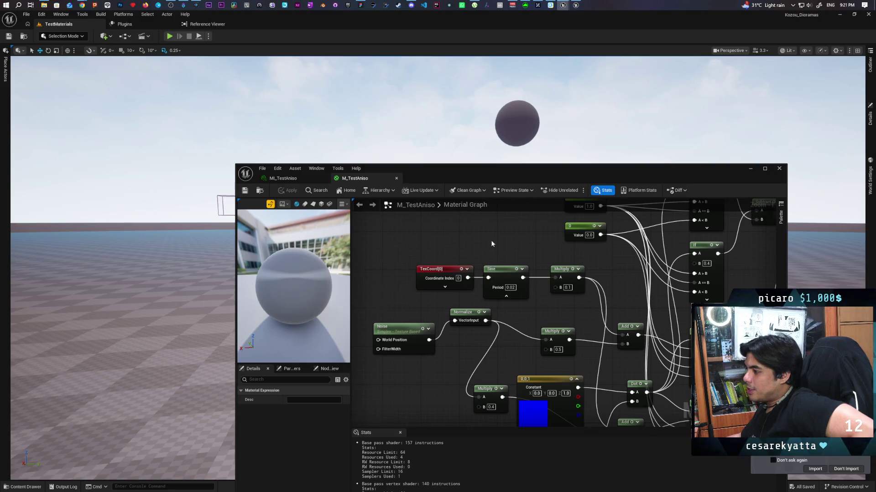
scroll(492, 244, down, 2)
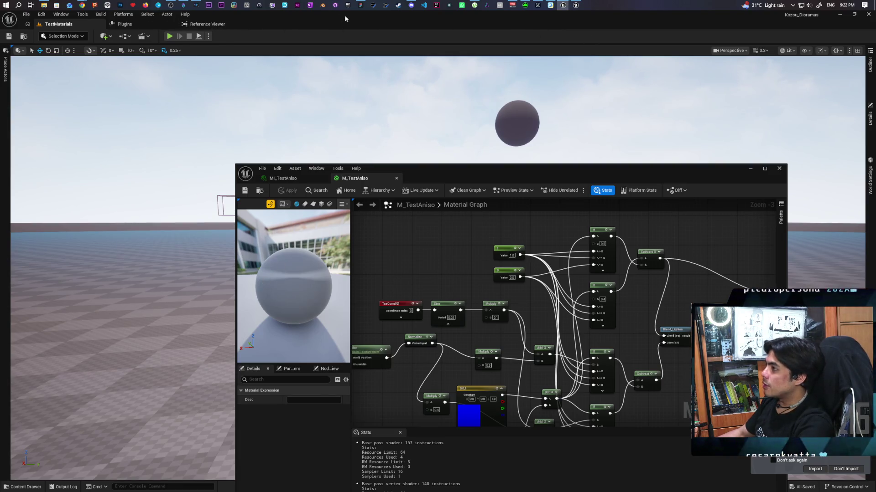
click(360, 6)
Draw arrows pointing at the left sphere and into the right sphere
scroll(517, 202, right, 15)
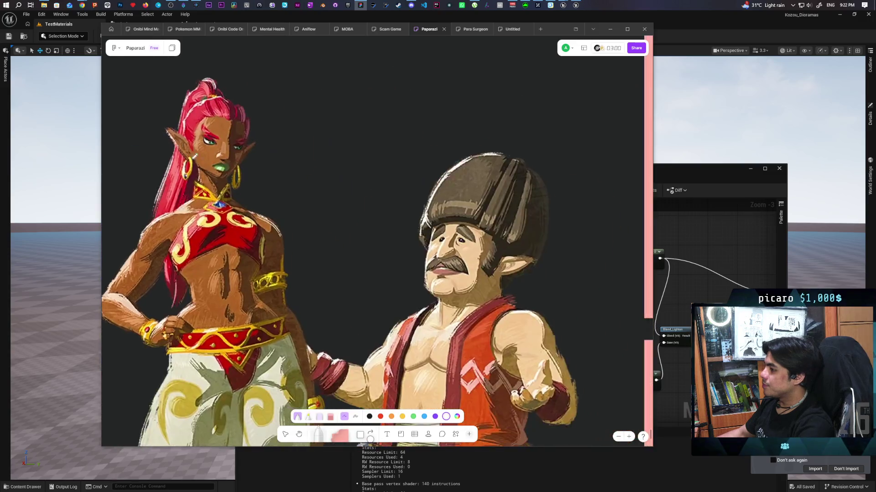
scroll(414, 190, right, 10)
scroll(301, 220, up, 3)
scroll(301, 220, left, 5)
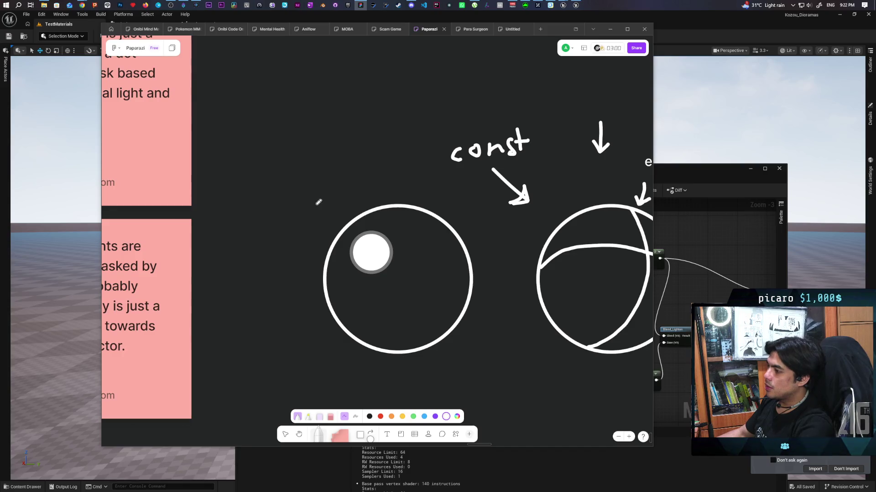
drag(304, 188, 328, 212)
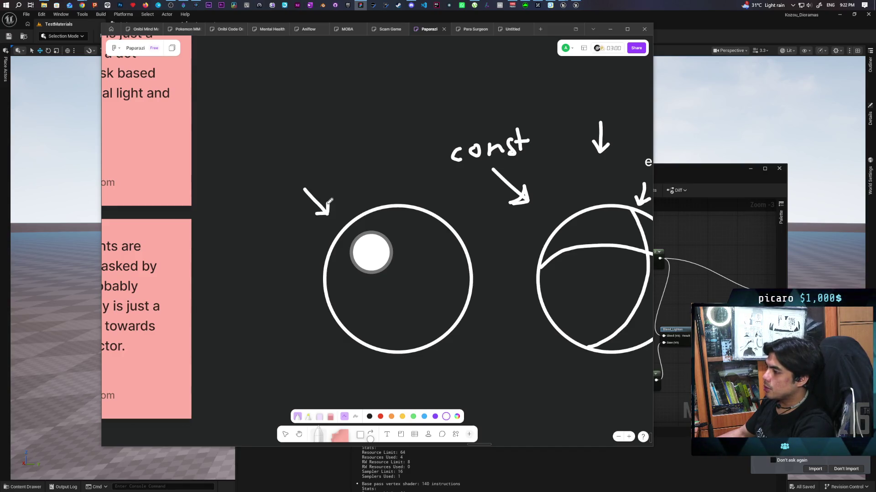
scroll(551, 200, right, 7)
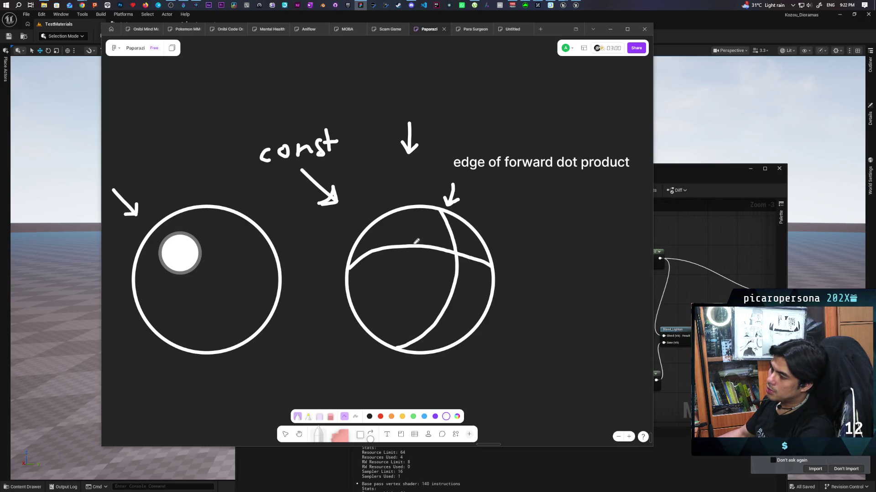
drag(297, 218, 336, 237)
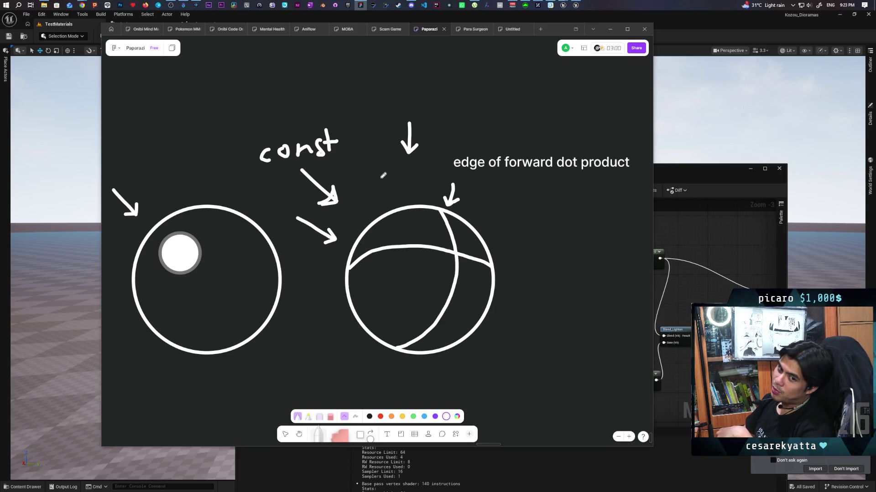
Draw a double-headed curved arrow along the left side of the right sphere
mouse_move(397, 190)
mouse_down()
mouse_move(399, 233)
mouse_move(389, 202)
mouse_up()
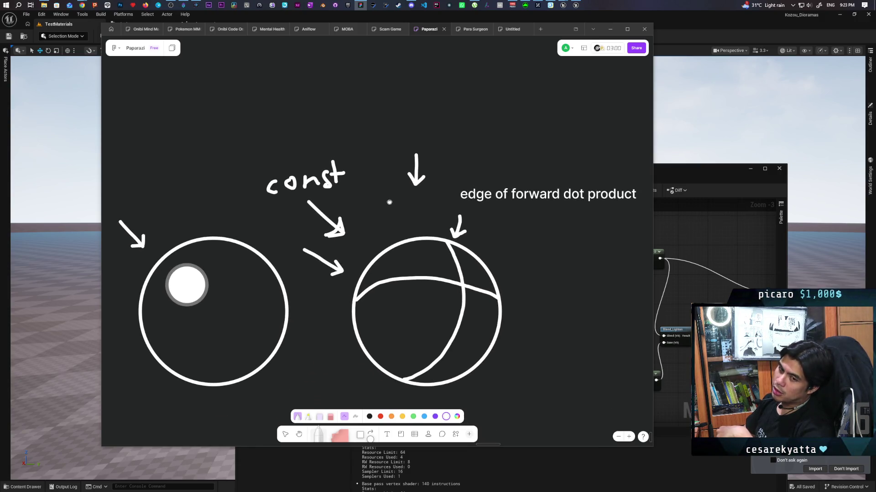
drag(389, 202, 398, 210)
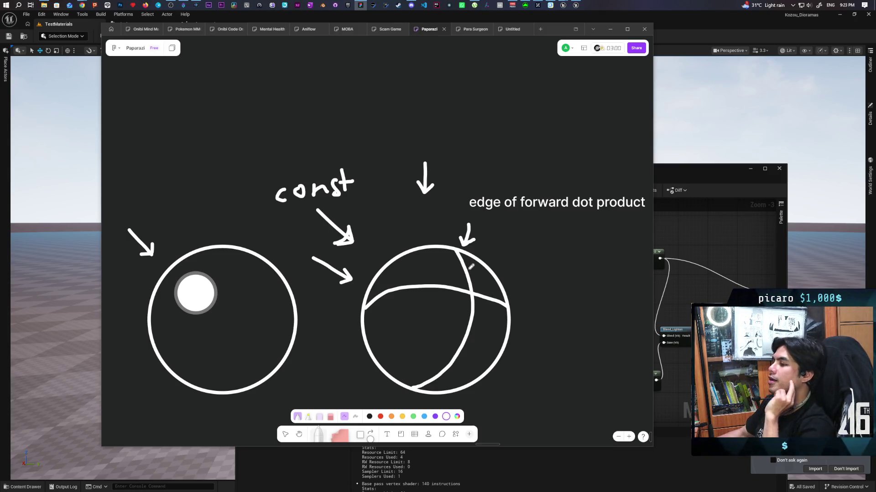
scroll(455, 267, down, 3)
scroll(455, 245, up, 1)
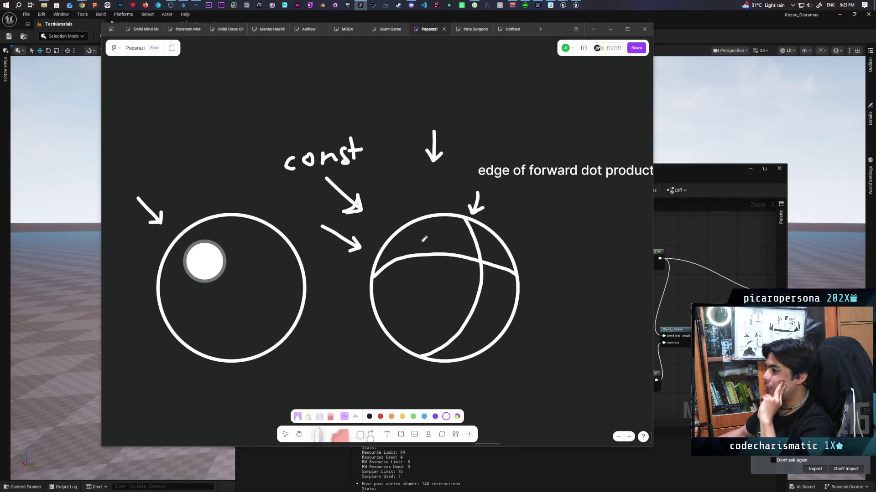
mouse_move(357, 312)
mouse_down()
mouse_move(369, 232)
mouse_move(399, 218)
mouse_move(393, 223)
mouse_up()
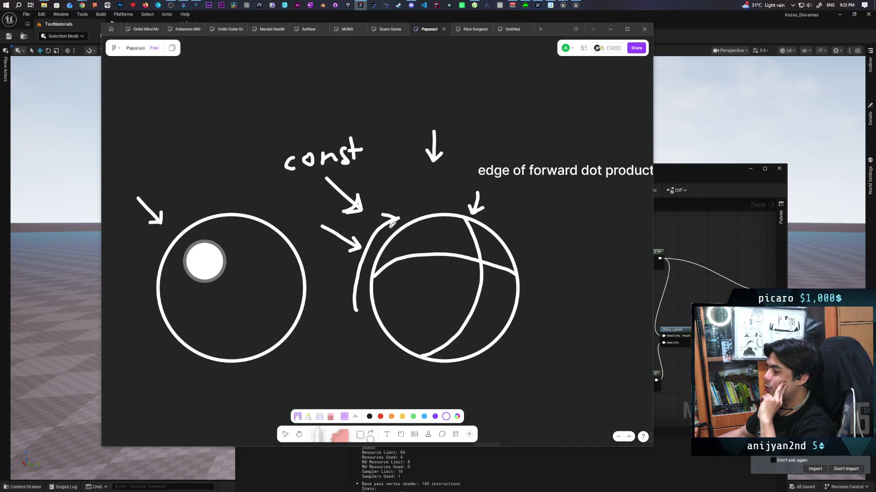
drag(338, 301, 360, 314)
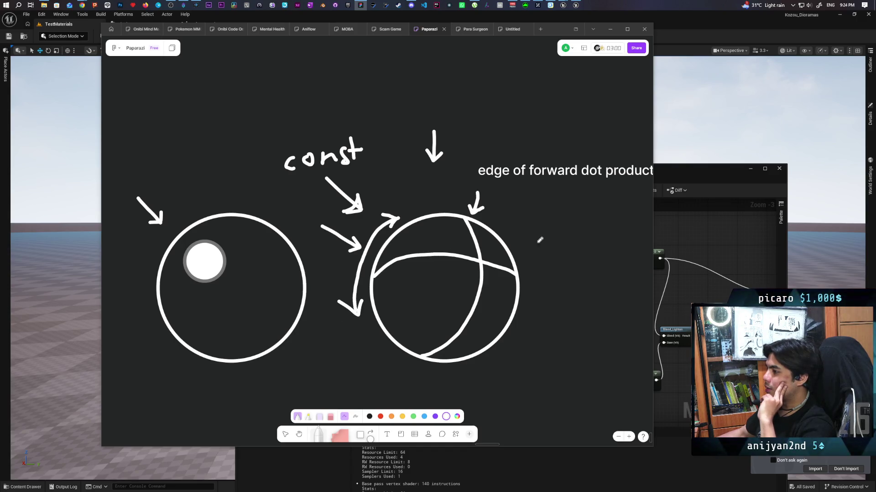
Draw a double-headed curved arrow along the right side of the sphere, redoing one misdrawn arc
mouse_move(502, 216)
mouse_down()
mouse_move(526, 237)
mouse_move(523, 316)
mouse_up()
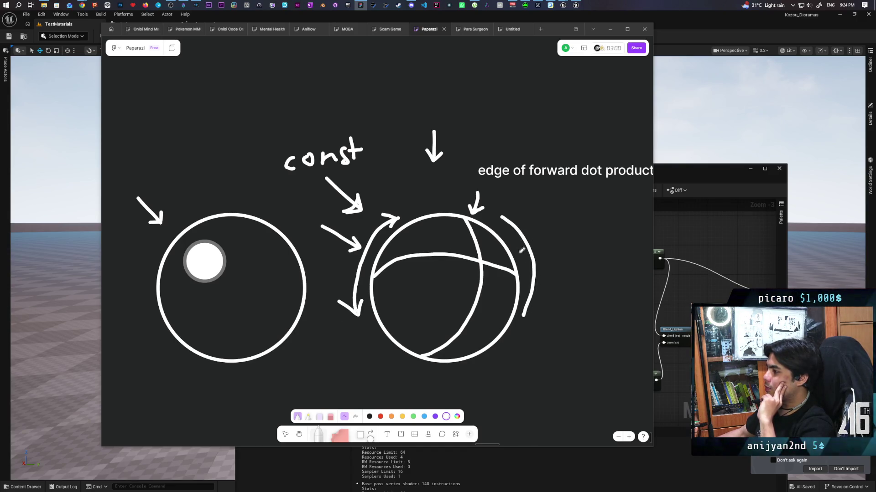
key(ctrl+z)
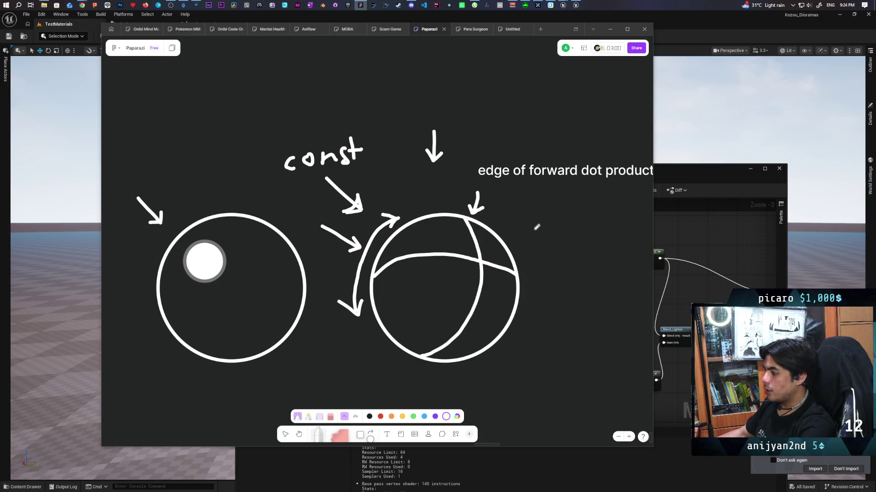
mouse_move(500, 218)
mouse_down()
mouse_move(539, 261)
mouse_move(534, 309)
mouse_up()
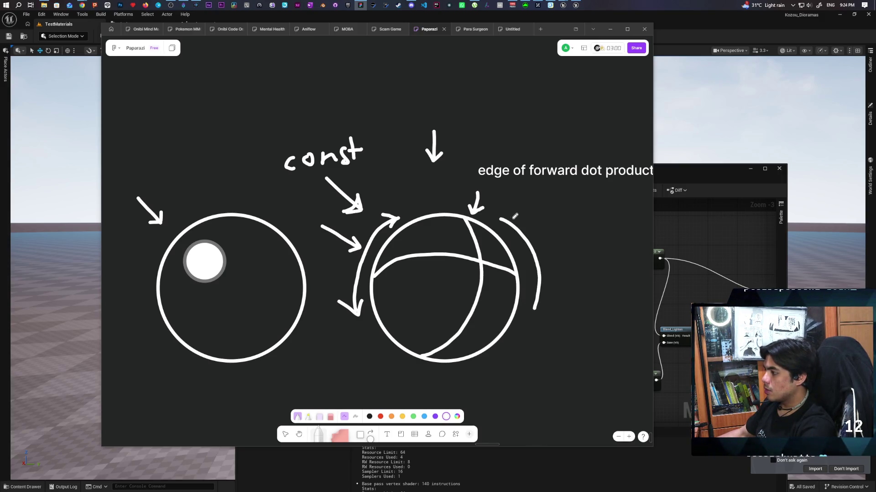
drag(514, 214, 501, 216)
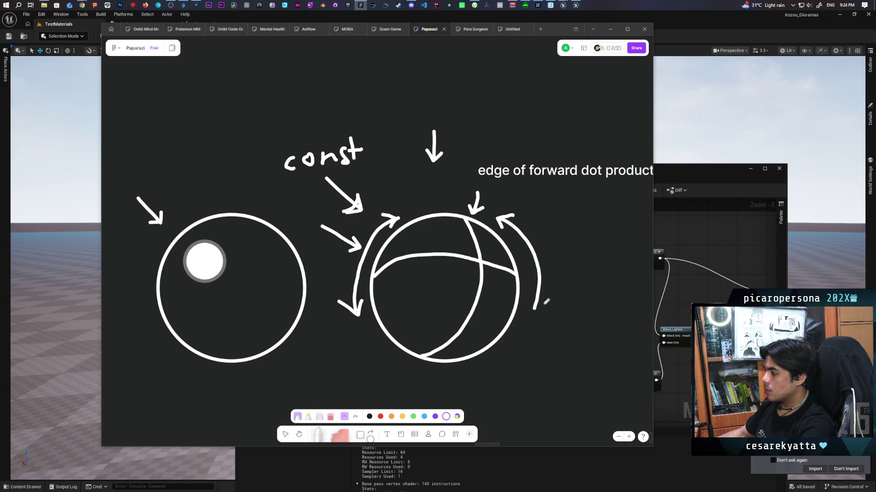
drag(535, 308, 552, 297)
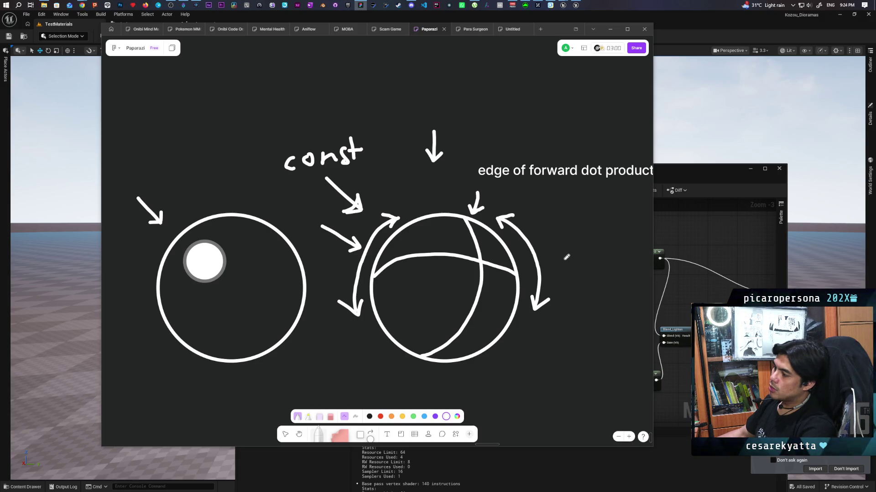
Attempt a curved arrow beneath the right sphere, undoing the stray strokes
drag(405, 174, 445, 178)
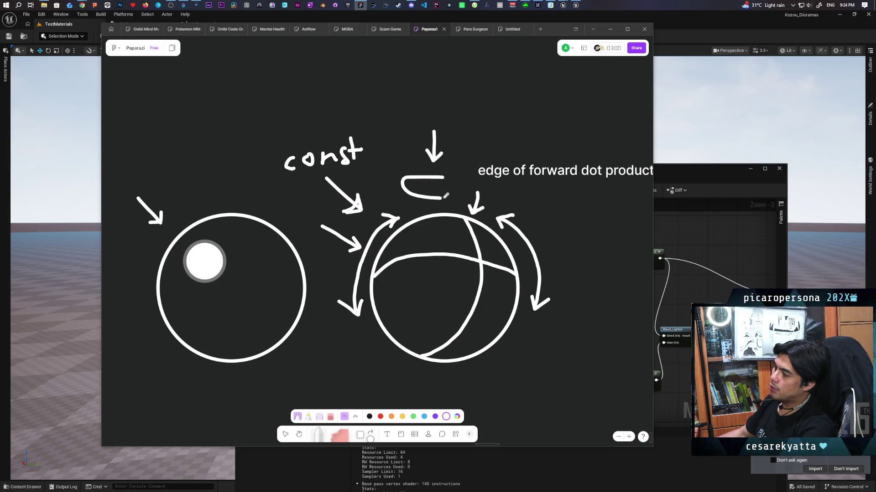
key(ctrl+z)
mouse_move(391, 368)
mouse_down()
mouse_move(512, 388)
mouse_move(457, 388)
mouse_move(514, 386)
mouse_move(500, 373)
mouse_up()
key(ctrl+z)
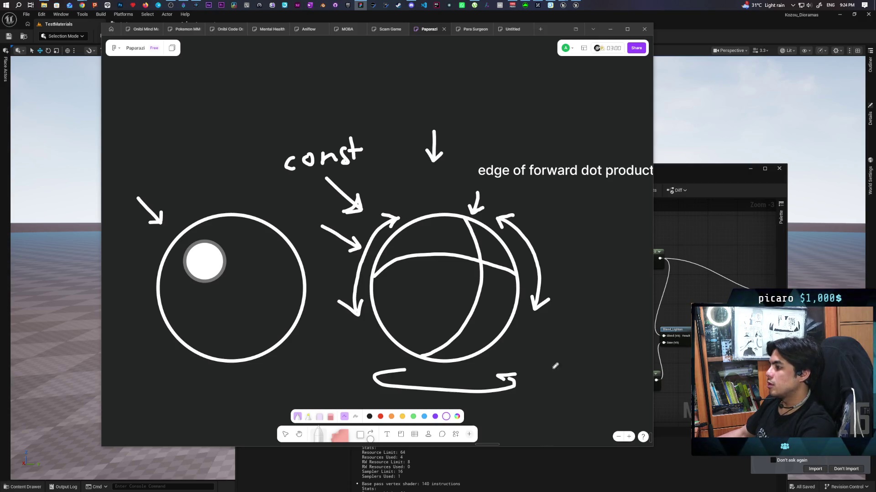
Stroke a vertical Z-axis line beneath the right sphere's bottom arrow and reframe the view
scroll(436, 345, down, 2)
mouse_move(438, 315)
mouse_down()
mouse_move(428, 379)
mouse_move(454, 378)
mouse_up()
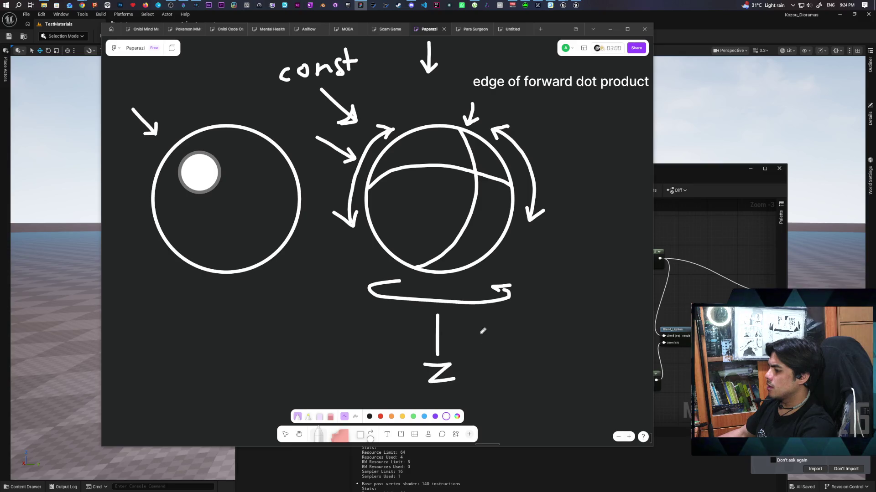
scroll(485, 336, up, 1)
scroll(488, 333, down, 1)
scroll(502, 346, up, 1)
scroll(515, 292, down, 1)
scroll(497, 306, right, 3)
drag(482, 278, 475, 286)
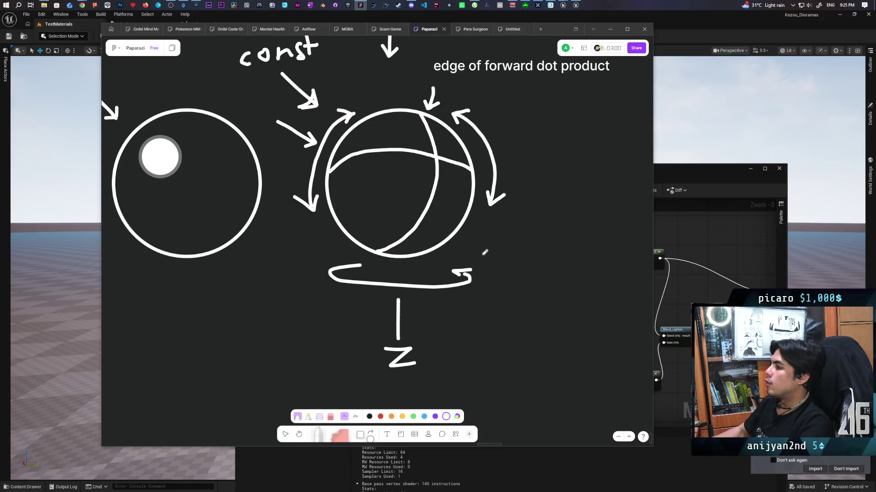
Draw a horizontal line below the Z label
scroll(470, 286, left, 3)
scroll(467, 319, down, 3)
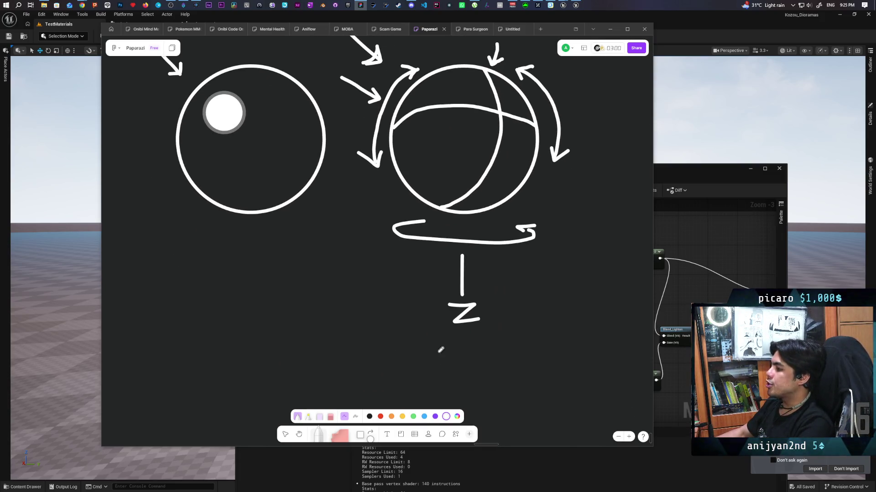
drag(395, 349, 513, 349)
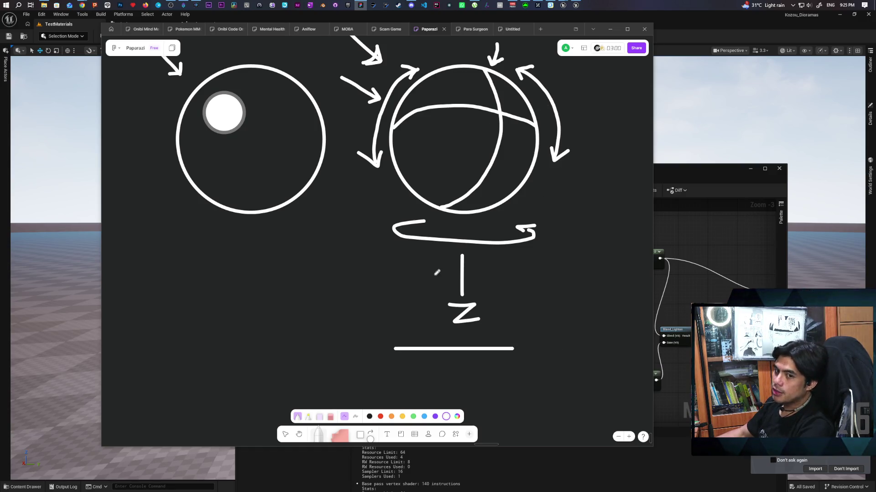
Draw a diagonal arrow below the left circle, then pan across the board
scroll(349, 264, left, 2)
scroll(349, 264, down, 1)
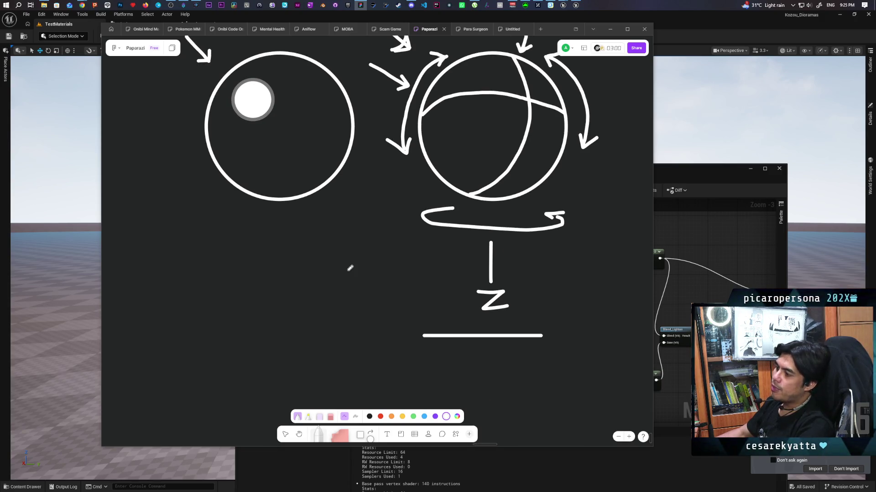
mouse_move(319, 247)
mouse_down()
mouse_move(354, 290)
mouse_move(332, 289)
mouse_move(354, 291)
mouse_up()
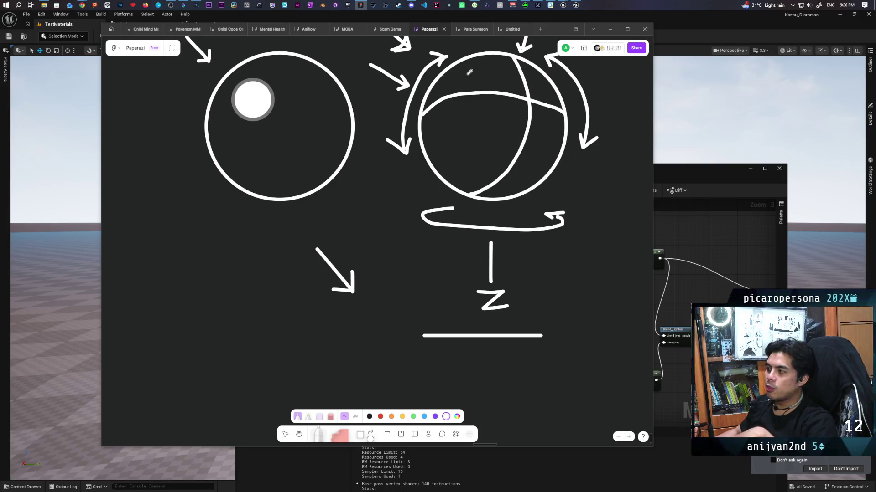
scroll(461, 141, up, 3)
scroll(461, 141, right, 2)
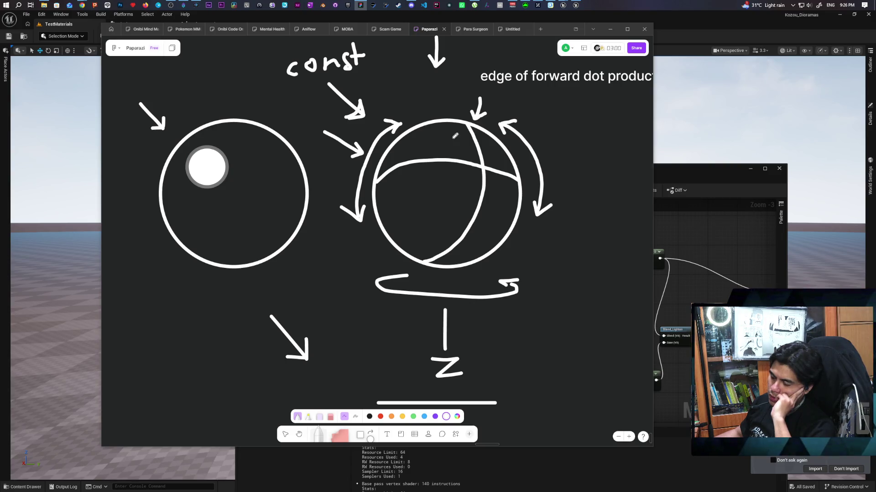
scroll(410, 198, right, 3)
scroll(411, 197, up, 1)
scroll(400, 192, left, 3)
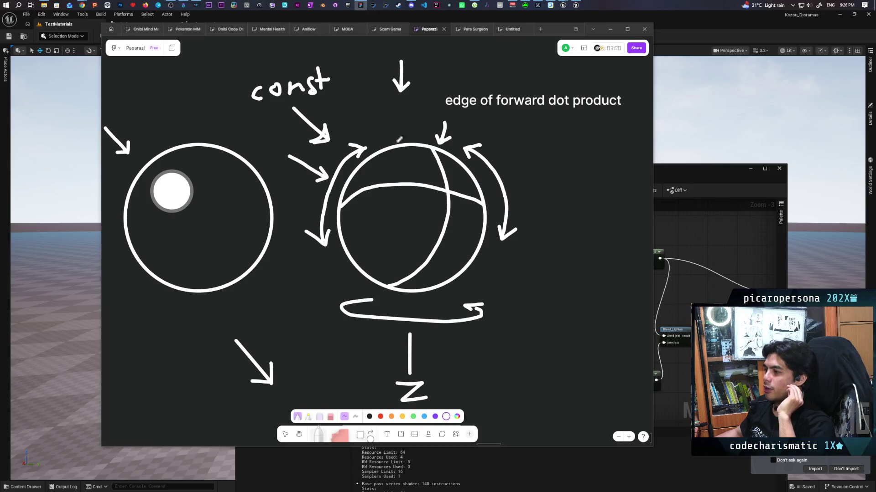
scroll(514, 285, right, 5)
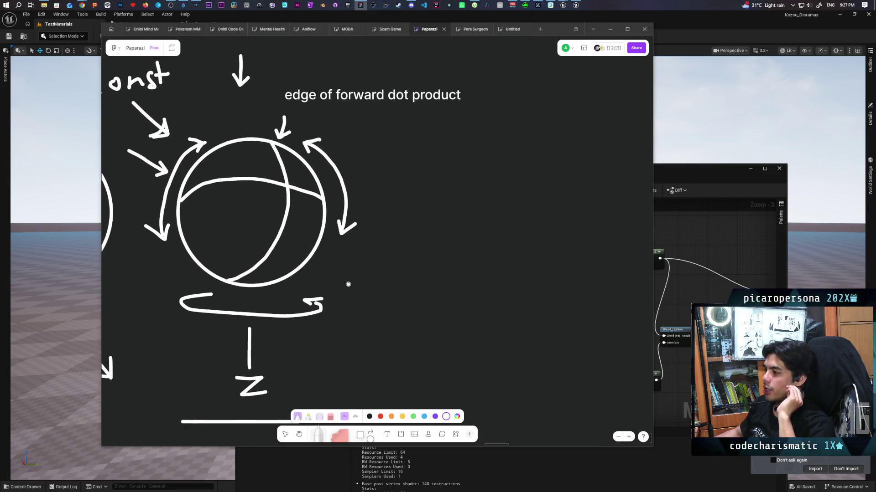
Sketch a cross right of the sphere with a '(' curve, a large curved base and a taller vertical axis
drag(457, 195, 575, 196)
drag(511, 136, 516, 287)
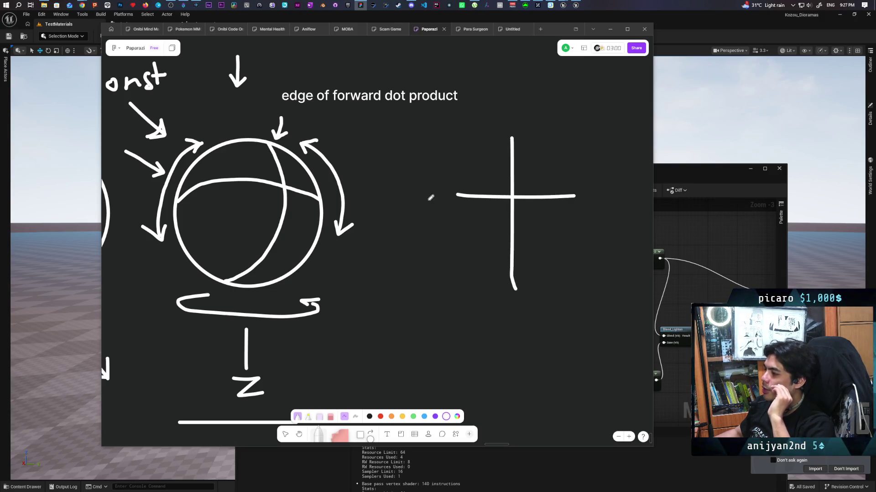
mouse_move(464, 138)
mouse_down()
mouse_move(451, 147)
mouse_move(439, 255)
mouse_move(448, 273)
mouse_up()
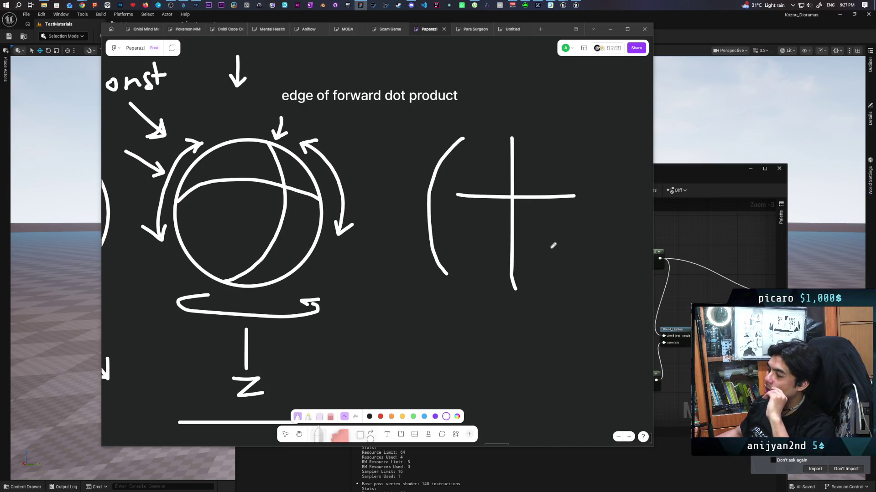
mouse_move(417, 274)
mouse_down()
mouse_move(444, 337)
mouse_move(616, 299)
mouse_up()
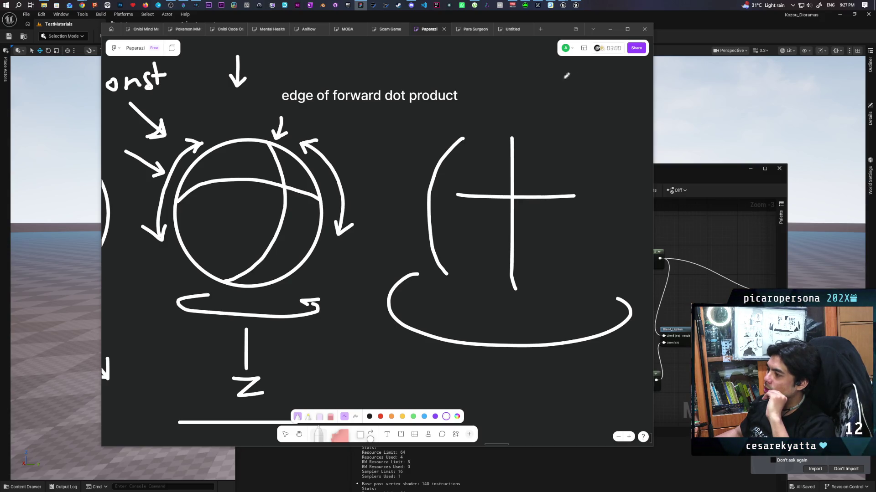
drag(510, 115, 510, 72)
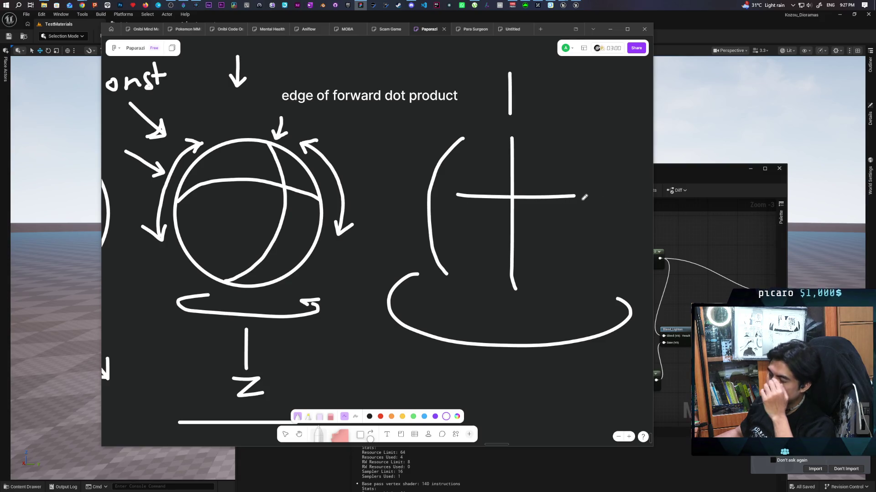
Add a left-pointing arrow under the large curve
scroll(565, 225, down, 1)
scroll(565, 225, down, 1)
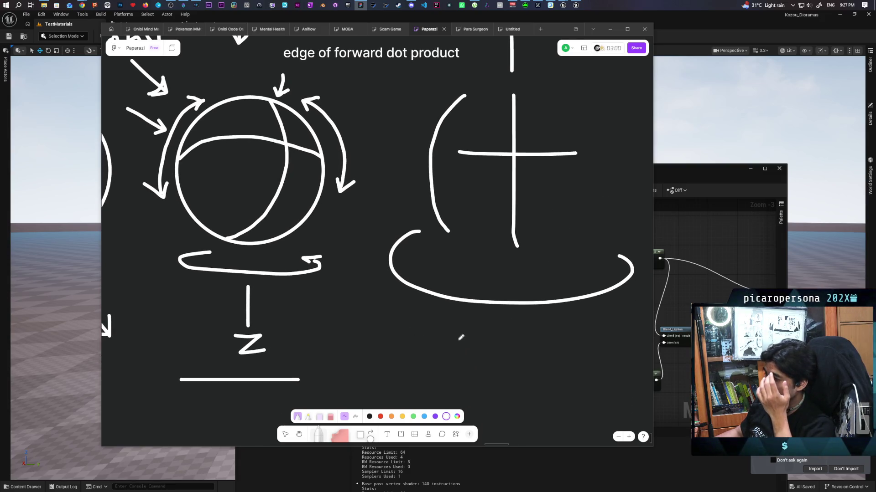
mouse_move(507, 337)
mouse_down()
mouse_move(433, 338)
mouse_move(440, 347)
mouse_up()
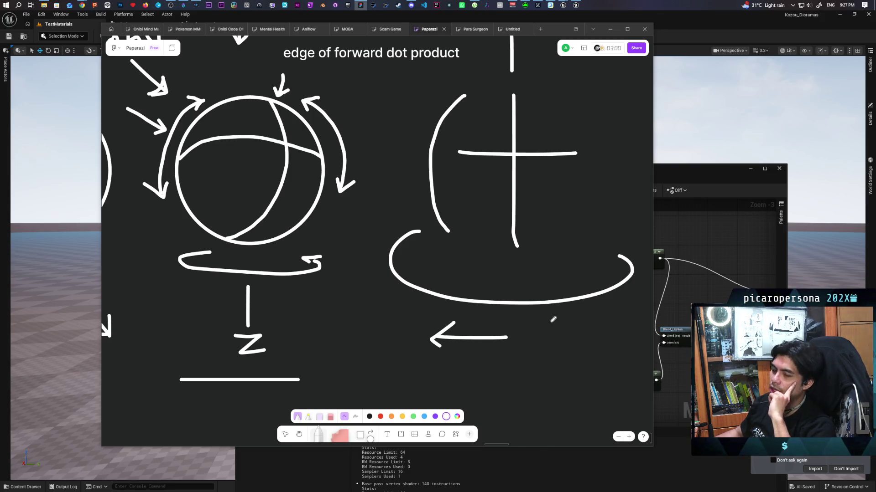
scroll(475, 215, up, 2)
scroll(497, 224, down, 1)
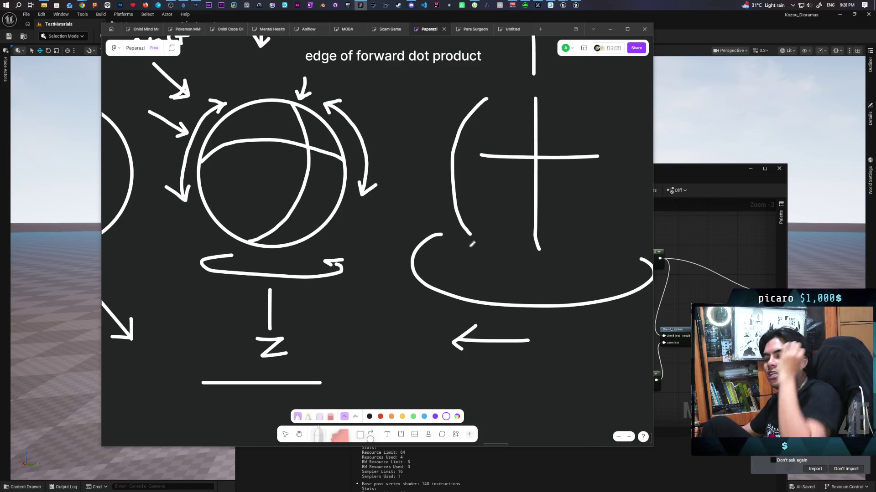
scroll(382, 292, left, 5)
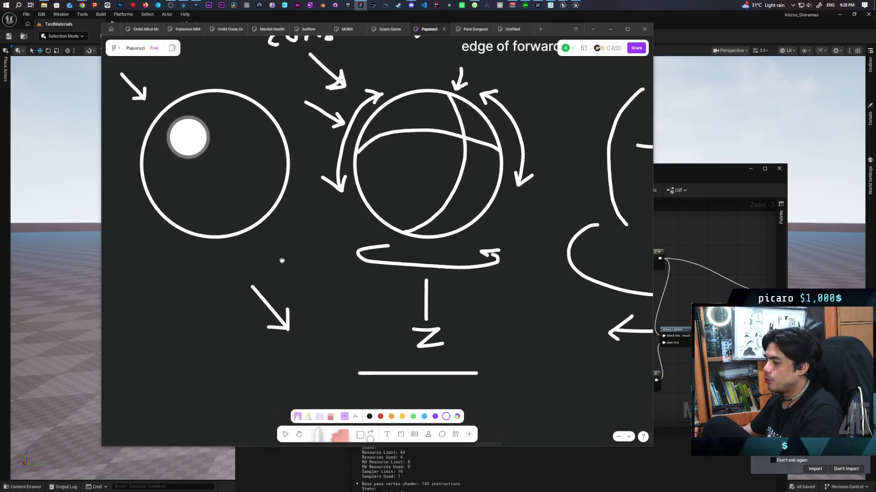
scroll(384, 289, down, 3)
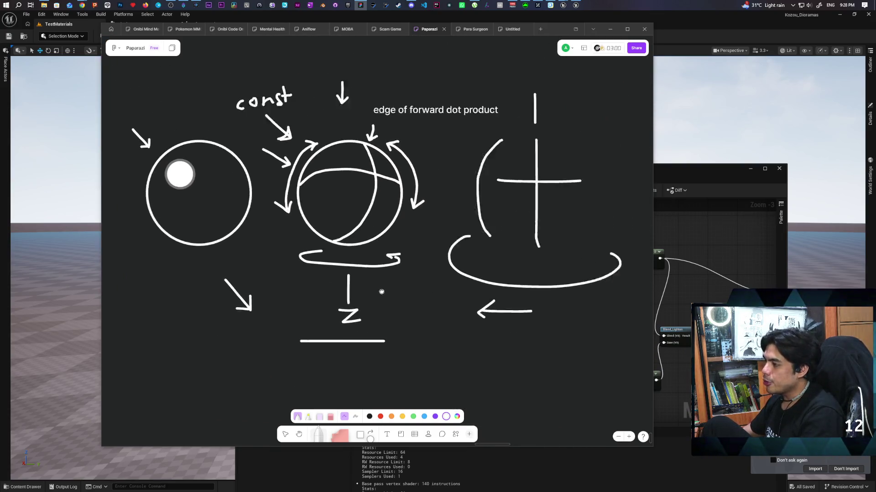
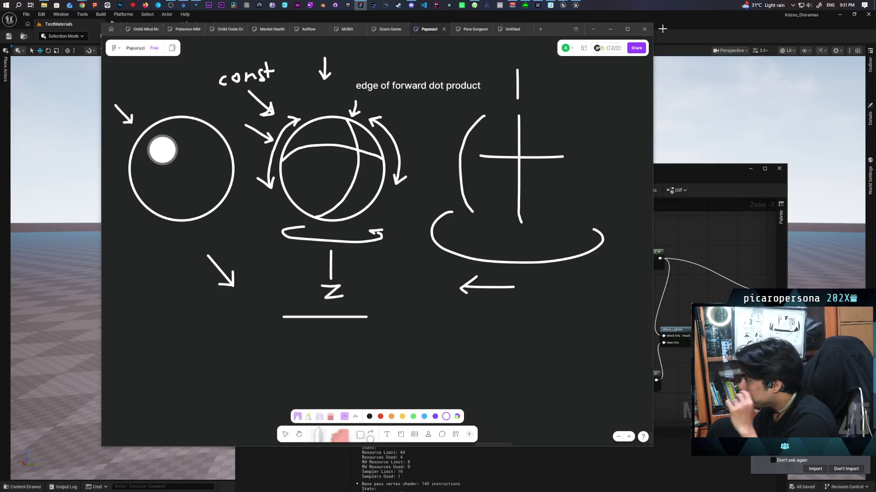
Bring the Unreal Editor, showing the M_TestAniso material graph, back in front of the FigJam board
click(678, 26)
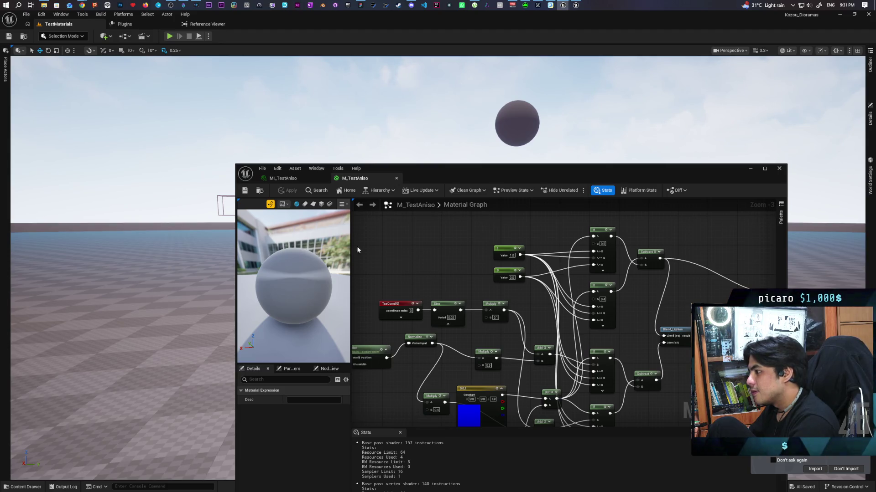
drag(444, 173, 384, 361)
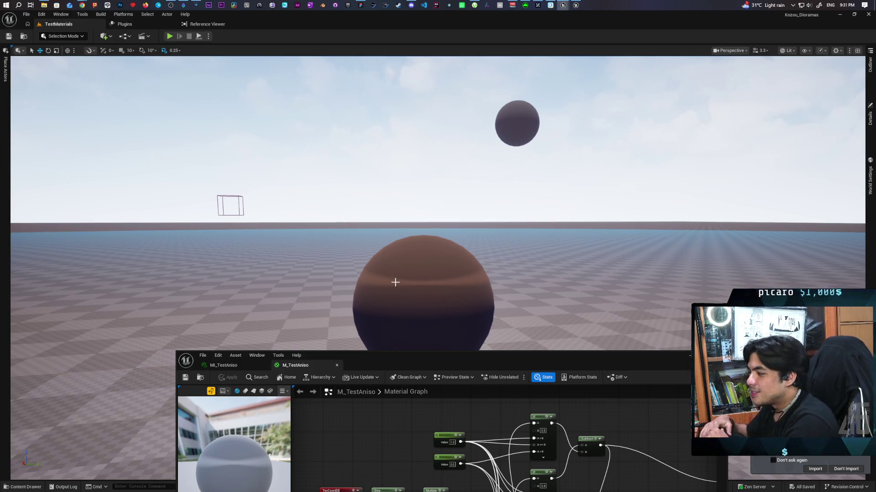
mouse_move(432, 270)
mouse_down()
mouse_move(431, 328)
mouse_move(438, 280)
mouse_move(491, 288)
mouse_move(493, 339)
mouse_move(493, 324)
mouse_move(519, 311)
mouse_move(499, 306)
mouse_move(478, 314)
mouse_move(457, 253)
mouse_up()
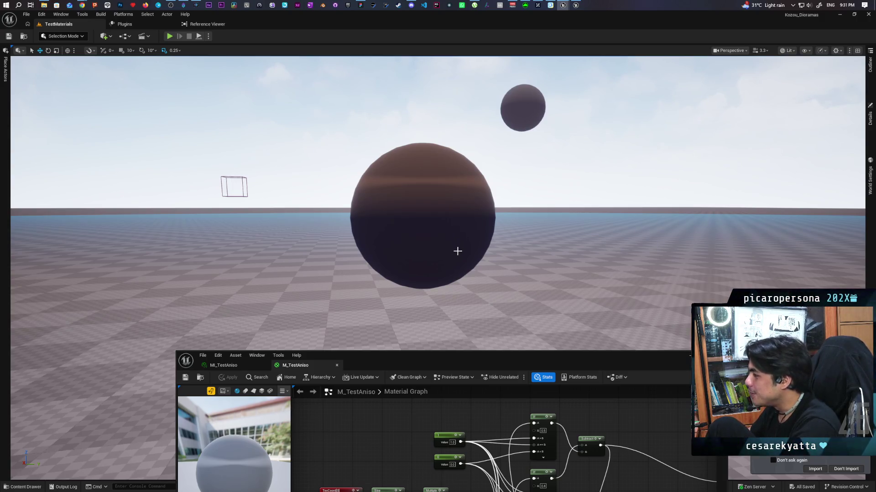
mouse_move(454, 294)
mouse_down()
mouse_move(454, 276)
mouse_move(452, 342)
mouse_move(451, 320)
mouse_move(452, 337)
mouse_move(452, 326)
mouse_move(424, 326)
mouse_move(438, 319)
mouse_move(424, 321)
mouse_move(433, 311)
mouse_move(458, 305)
mouse_up()
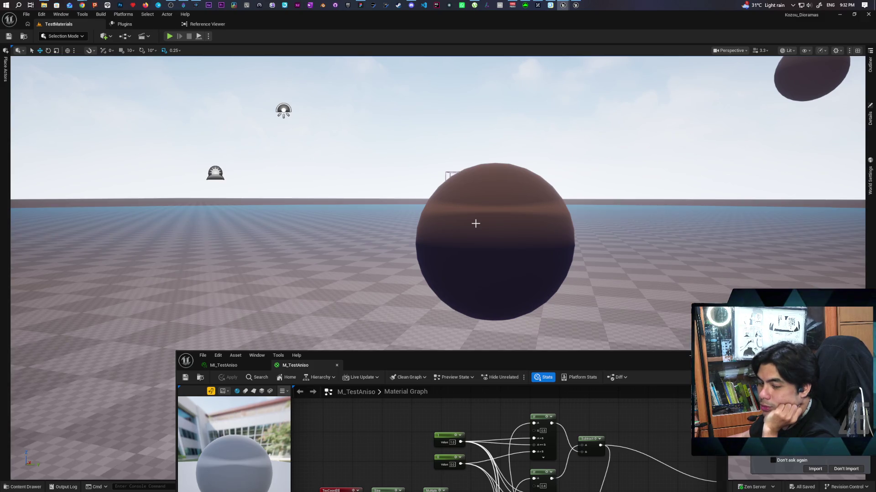
mouse_move(475, 224)
mouse_down()
mouse_move(475, 256)
mouse_move(472, 180)
mouse_up()
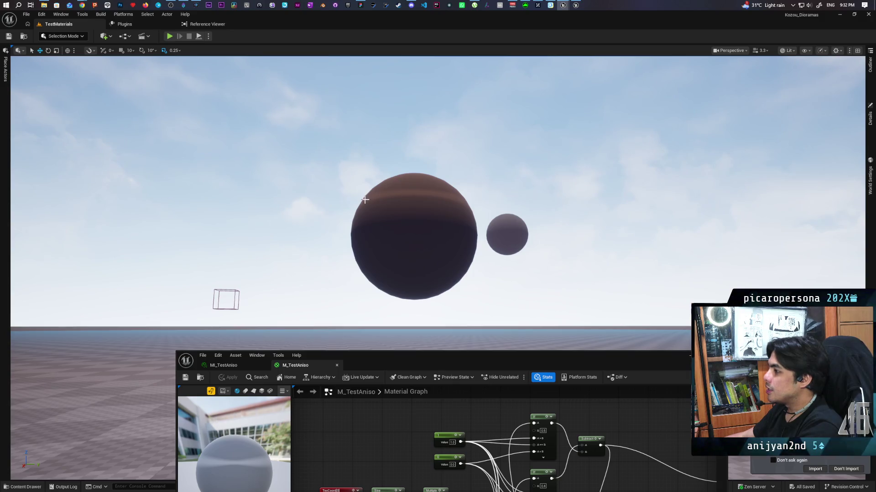
mouse_move(444, 185)
mouse_down()
mouse_move(444, 247)
mouse_move(416, 268)
mouse_up()
mouse_move(474, 286)
mouse_down()
mouse_move(474, 319)
mouse_move(474, 292)
mouse_move(473, 319)
mouse_move(447, 287)
mouse_move(429, 287)
mouse_move(447, 287)
mouse_move(429, 287)
mouse_move(441, 288)
mouse_move(440, 299)
mouse_move(438, 282)
mouse_move(440, 310)
mouse_move(440, 301)
mouse_move(393, 301)
mouse_move(458, 324)
mouse_up()
mouse_move(465, 365)
mouse_down()
mouse_move(500, 306)
mouse_move(508, 241)
mouse_up()
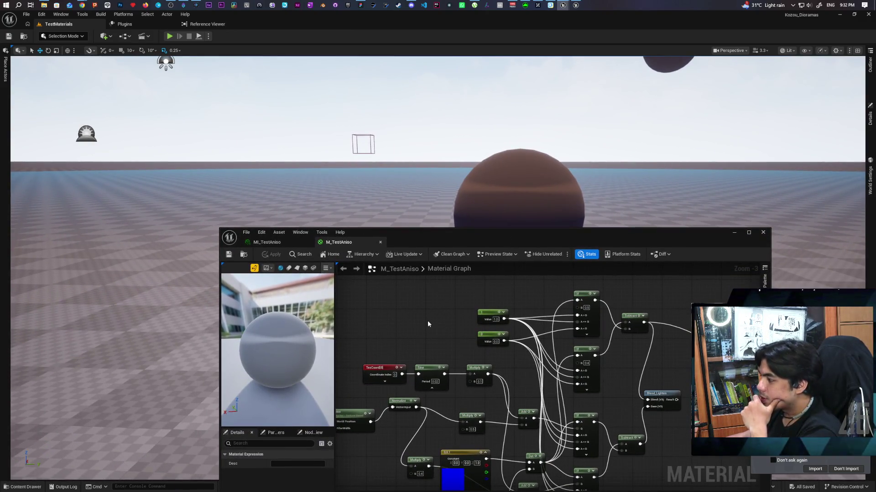
scroll(428, 324, down, 3)
mouse_move(409, 385)
mouse_down()
mouse_move(406, 336)
mouse_move(407, 387)
mouse_move(413, 377)
mouse_up()
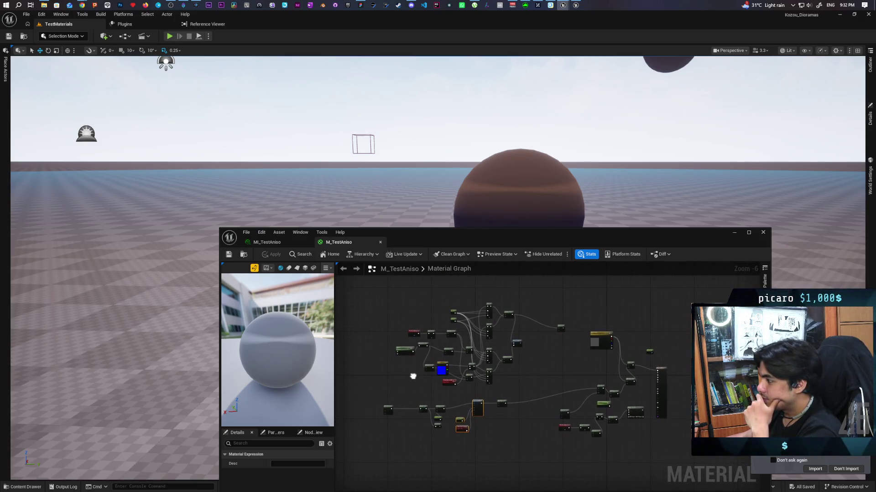
drag(556, 245, 537, 368)
key(e)
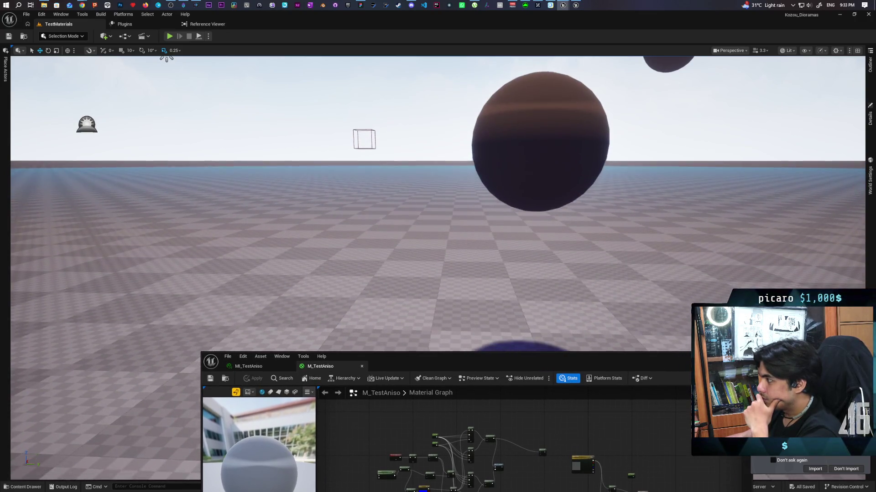
drag(511, 368, 534, 220)
scroll(415, 347, up, 4)
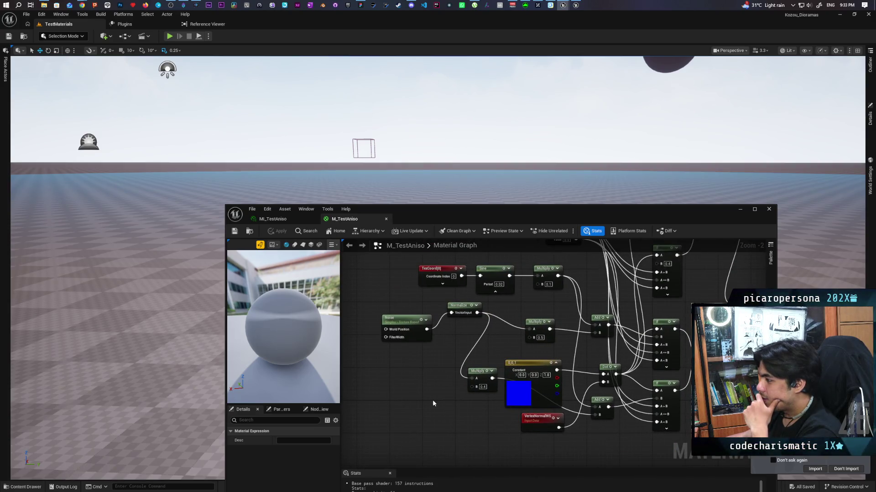
scroll(432, 400, down, 2)
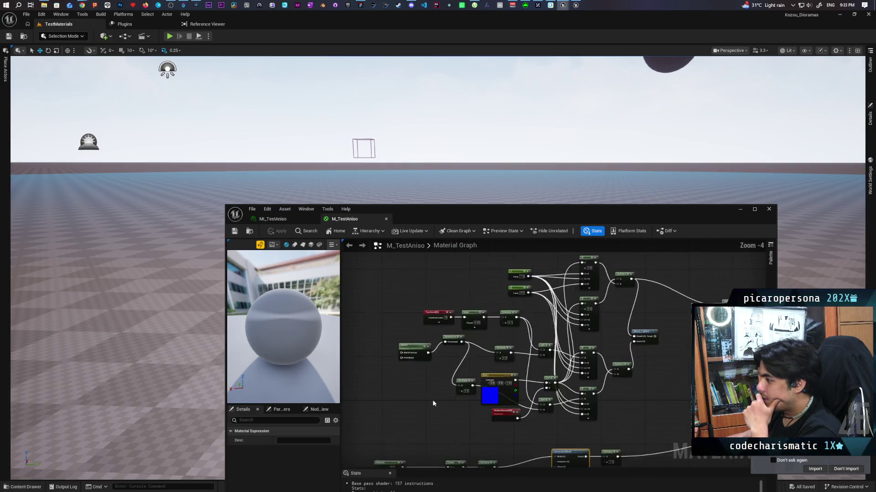
Add an Absolute World Position node to the graph and move it up-left
right_click(419, 300)
text(world position)
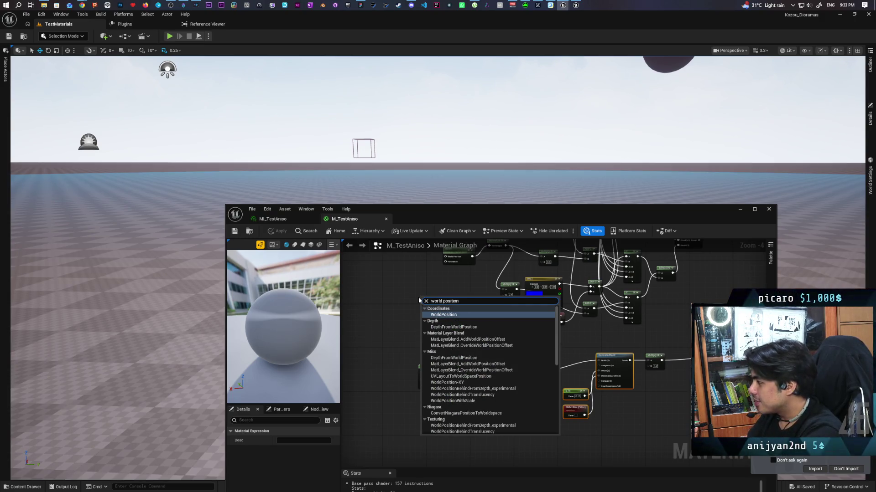
key(Escape)
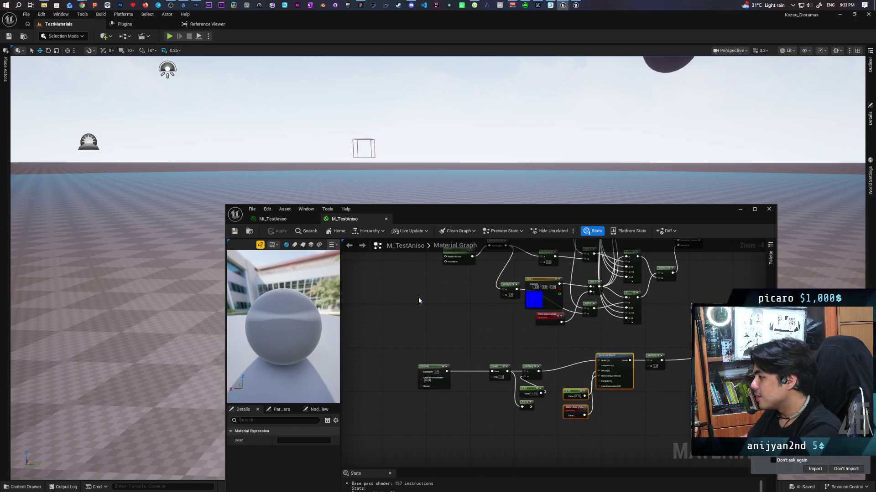
scroll(426, 310, up, 4)
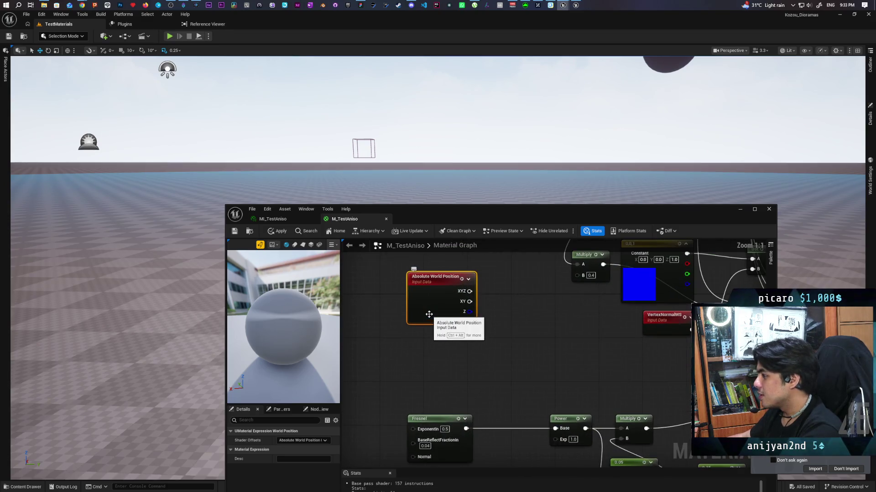
mouse_move(500, 314)
mouse_down()
mouse_move(404, 312)
mouse_move(366, 278)
mouse_up()
drag(417, 336, 436, 327)
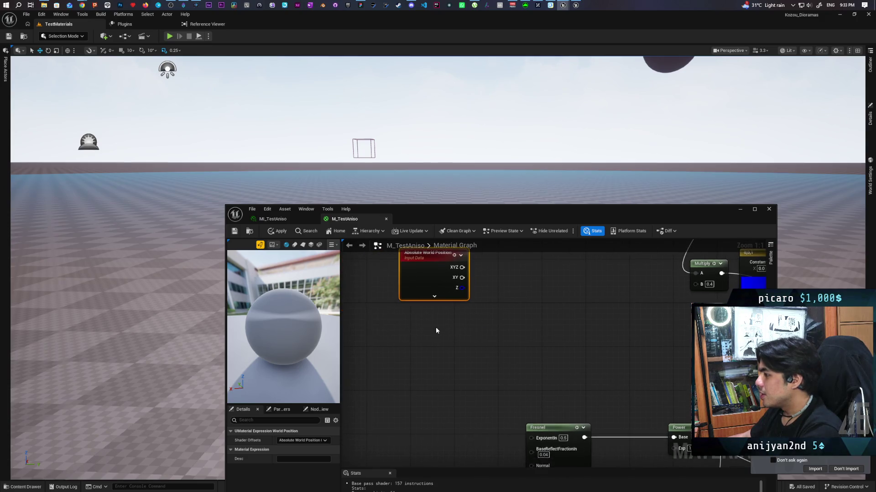
Add a Camera Position node and arrange it above Absolute World Position
right_click(436, 327)
text(camera posit)
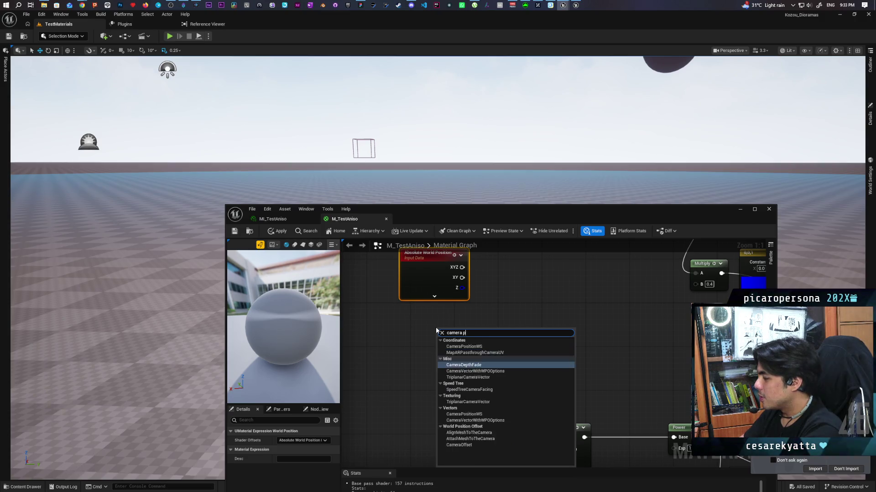
key(Return)
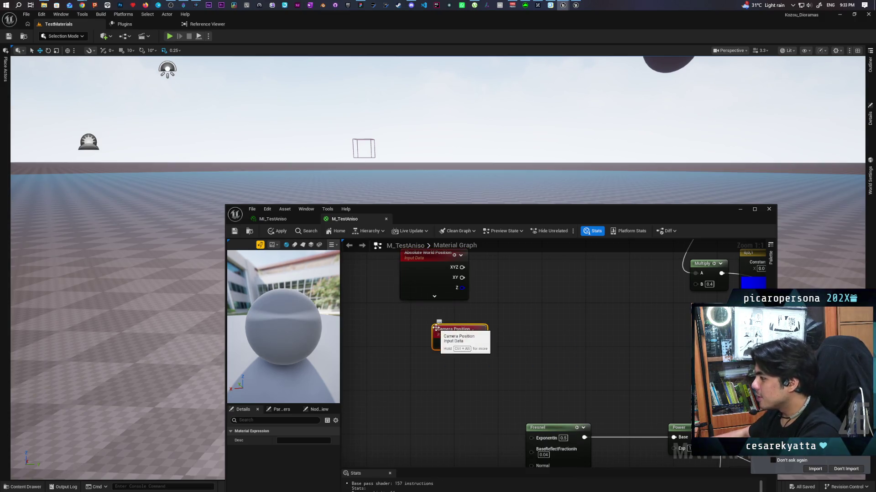
drag(444, 340, 422, 355)
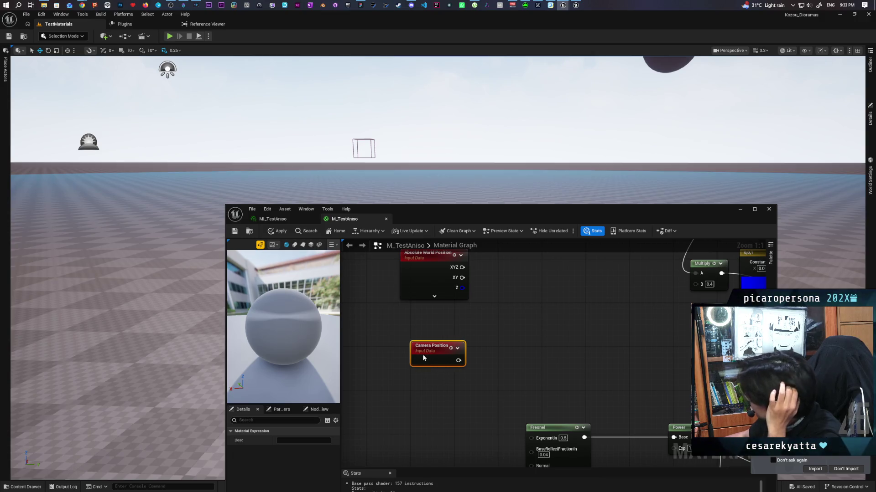
mouse_move(514, 346)
mouse_down()
mouse_move(498, 358)
mouse_move(483, 349)
mouse_up()
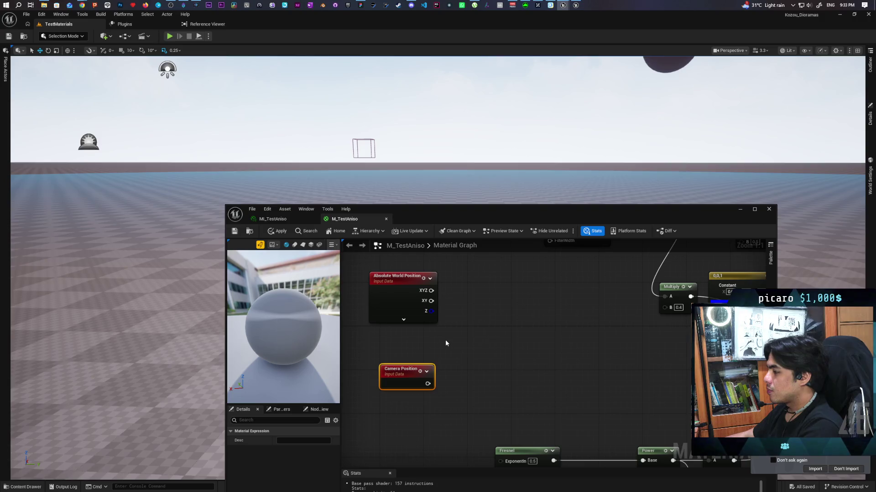
mouse_move(406, 371)
mouse_down()
mouse_move(417, 256)
mouse_move(411, 280)
mouse_move(397, 278)
mouse_up()
drag(383, 355, 359, 369)
drag(396, 292, 385, 301)
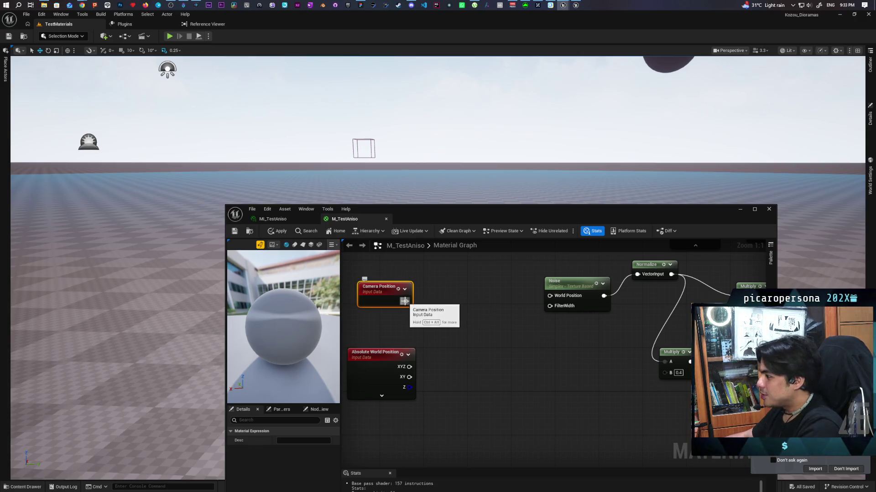
Feed Camera Position into a ComponentMask that keeps only the B channel
drag(404, 301, 423, 303)
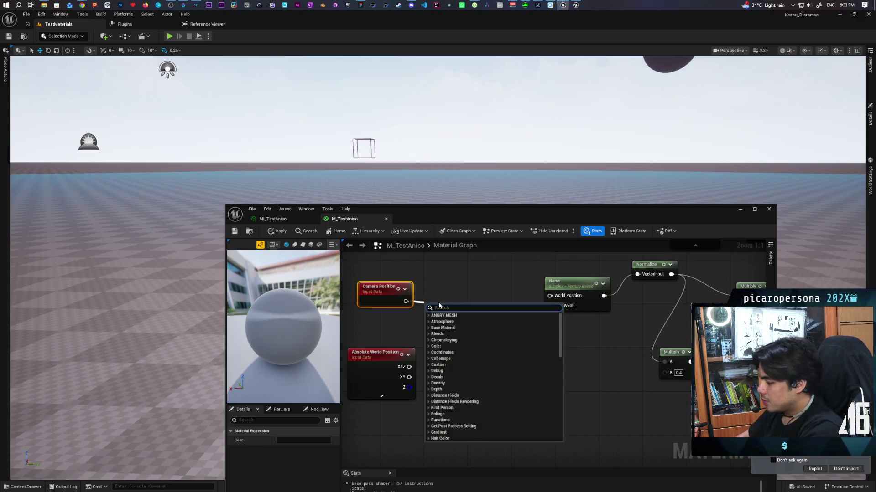
text(mask)
key(Return)
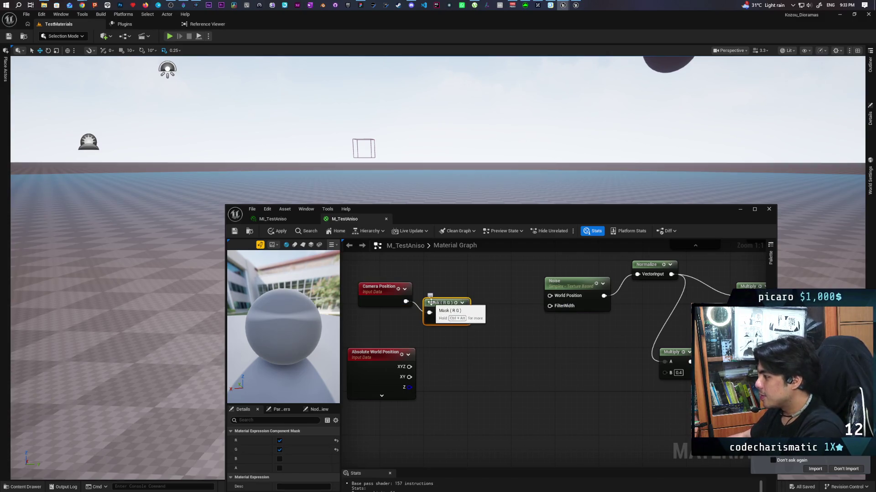
click(279, 458)
click(280, 449)
click(279, 441)
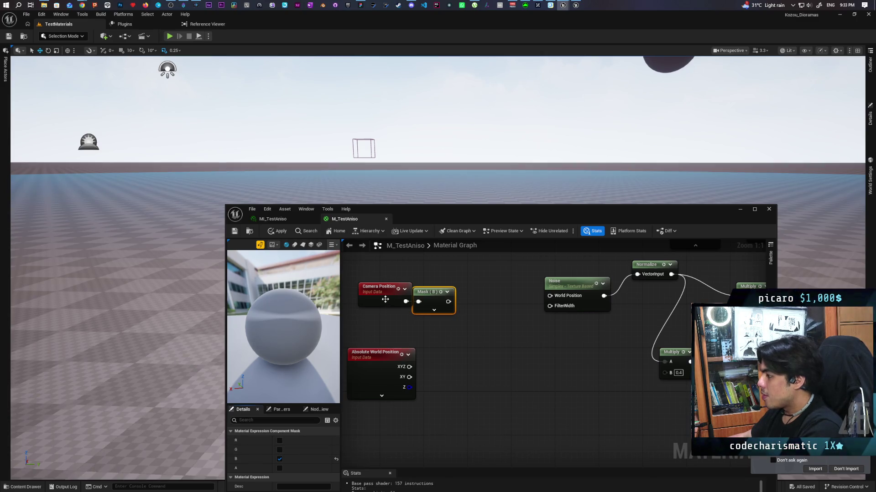
Subtract Absolute World Position Z from the Mask (B) output and save the material
drag(374, 292, 358, 292)
mouse_move(448, 301)
mouse_down()
mouse_move(466, 311)
mouse_move(475, 359)
mouse_move(469, 353)
mouse_up()
text(subtract)
key(Return)
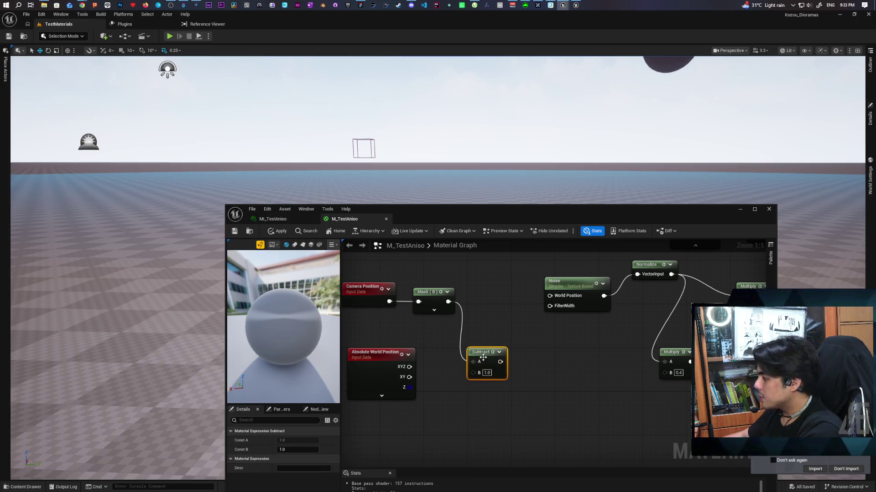
drag(409, 387, 486, 371)
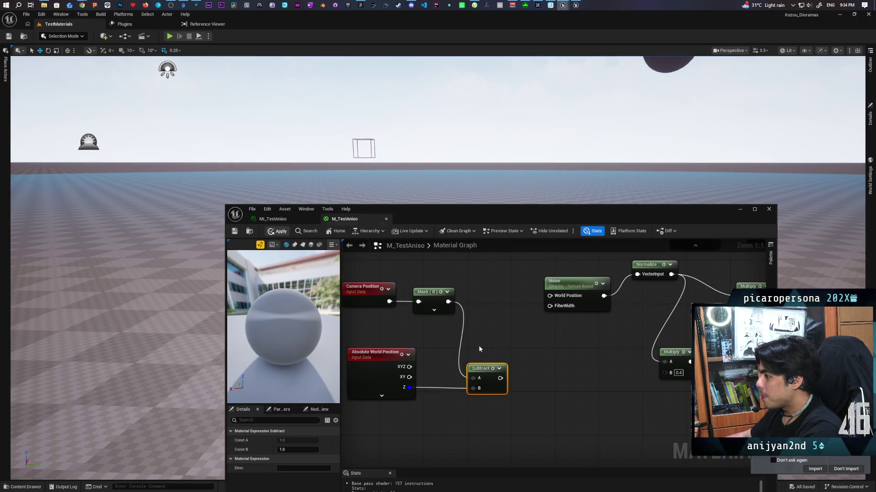
scroll(501, 341, down, 5)
drag(429, 291, 487, 334)
key(ctrl+s)
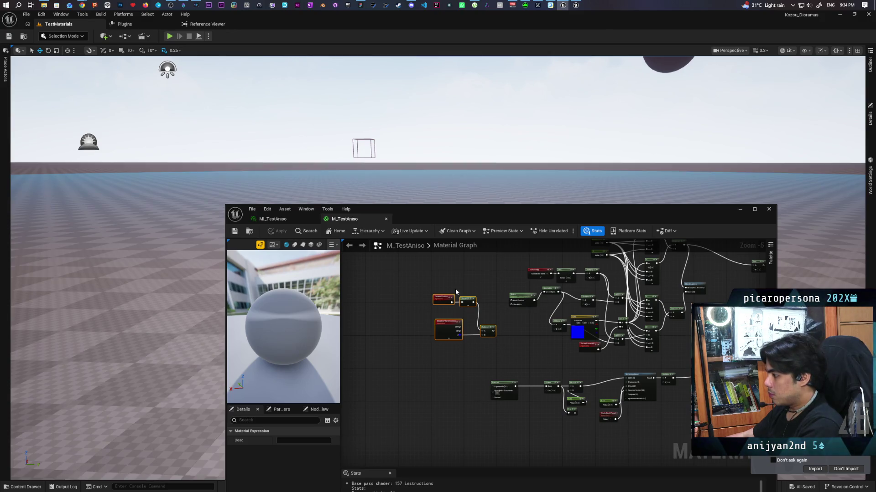
Move the height nodes lower and bring the Fresnel, GeneratedBand and 0.15 constant nearby
drag(489, 335, 494, 435)
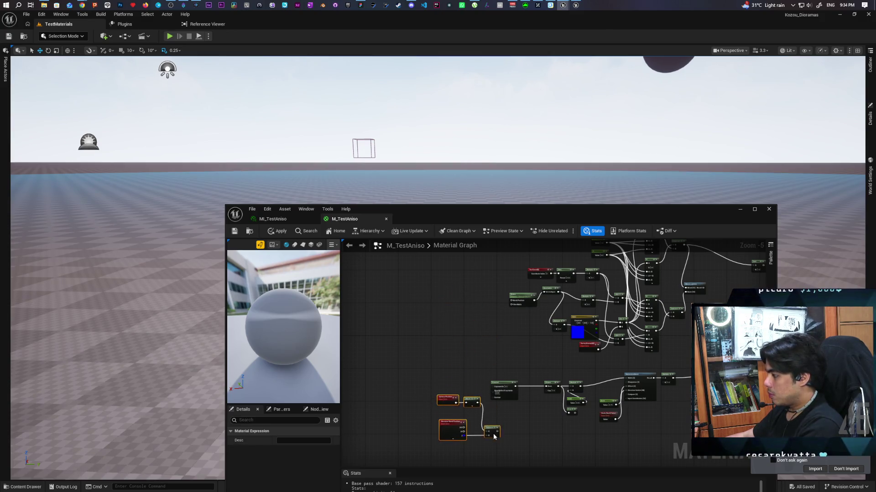
scroll(540, 414, up, 3)
mouse_move(540, 414)
mouse_down()
mouse_move(514, 338)
mouse_move(488, 338)
mouse_up()
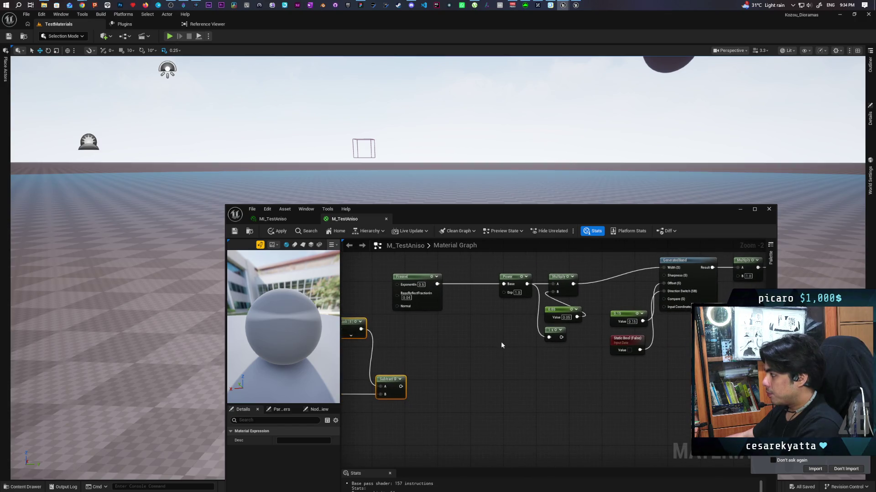
mouse_move(616, 318)
mouse_down()
mouse_move(582, 295)
mouse_move(531, 364)
mouse_move(504, 379)
mouse_move(537, 358)
mouse_move(532, 333)
mouse_move(514, 357)
mouse_up()
mouse_move(373, 281)
mouse_down()
mouse_move(437, 371)
mouse_move(541, 408)
mouse_up()
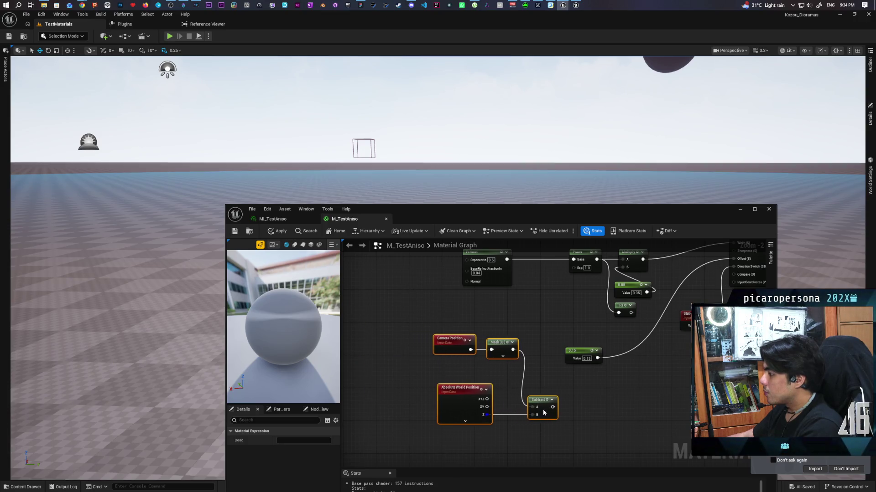
Add 0.15 to the Subtract result scaled by a Multiply, and feed the sum into GeneratedBand
click(617, 368)
drag(601, 361, 617, 379)
click(574, 403)
mouse_move(553, 407)
mouse_down()
mouse_move(603, 407)
mouse_move(618, 388)
mouse_up()
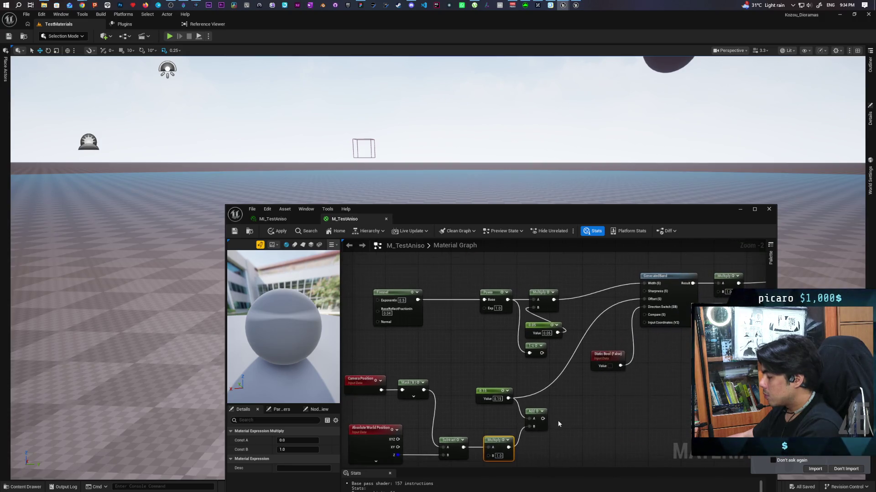
drag(545, 418, 644, 300)
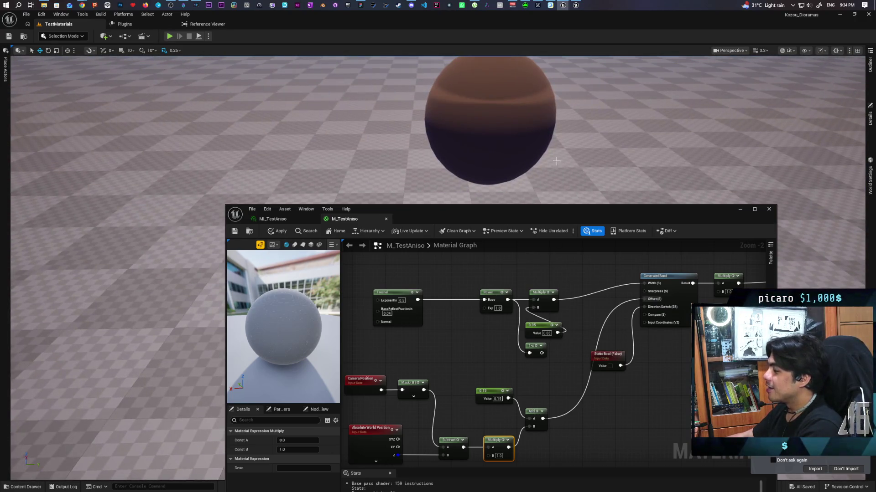
Set the Multiply factor to 0.1 and apply it so the sphere shows thin stripes
drag(460, 404, 483, 366)
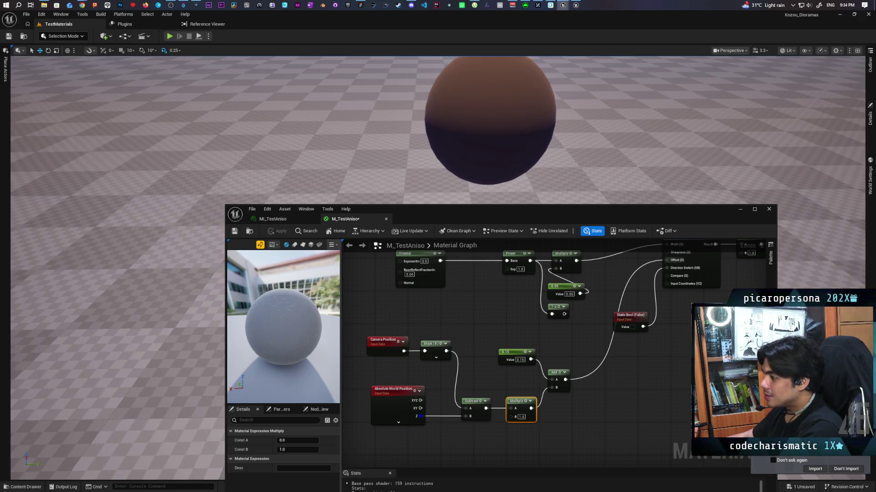
drag(310, 328, 287, 329)
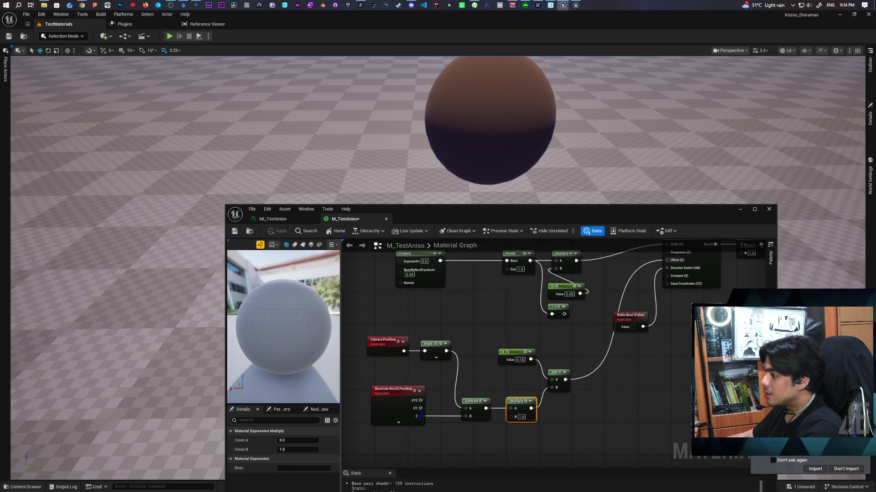
key(s)
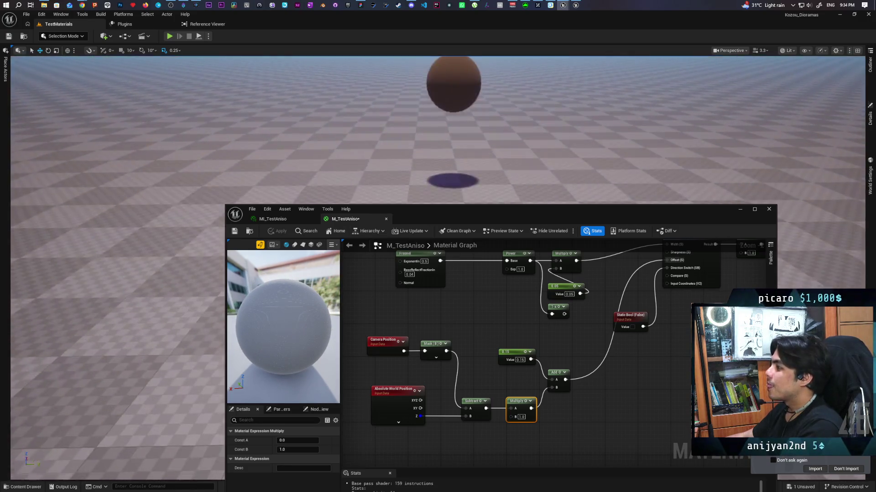
key(w)
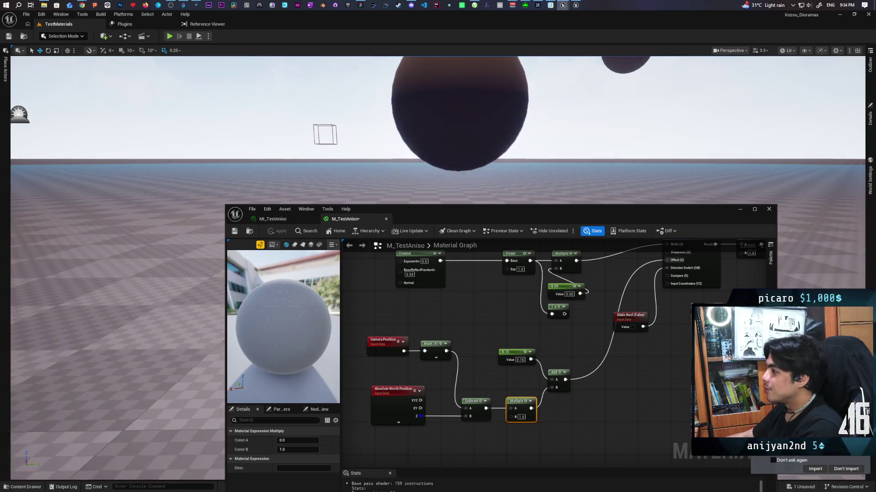
key(s)
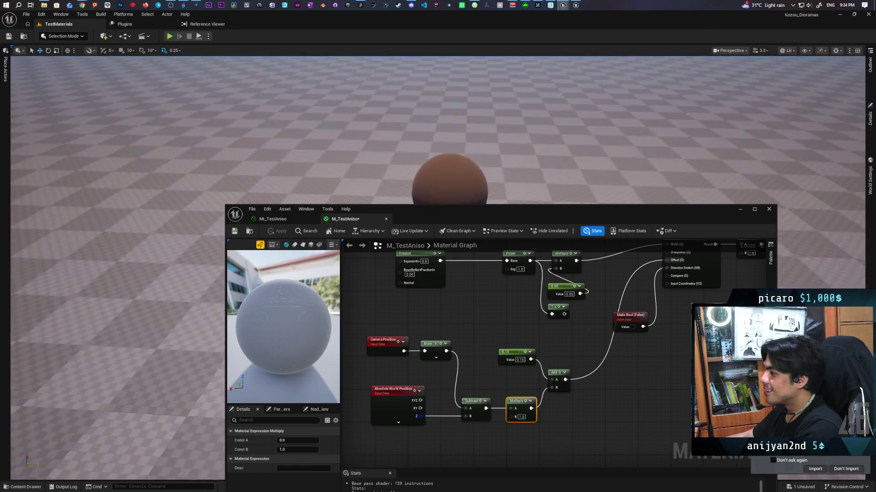
key(w)
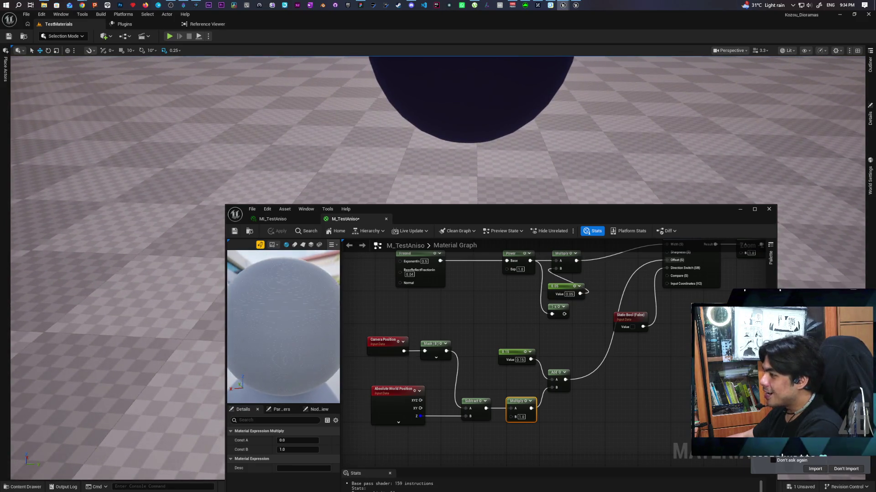
drag(308, 298, 308, 297)
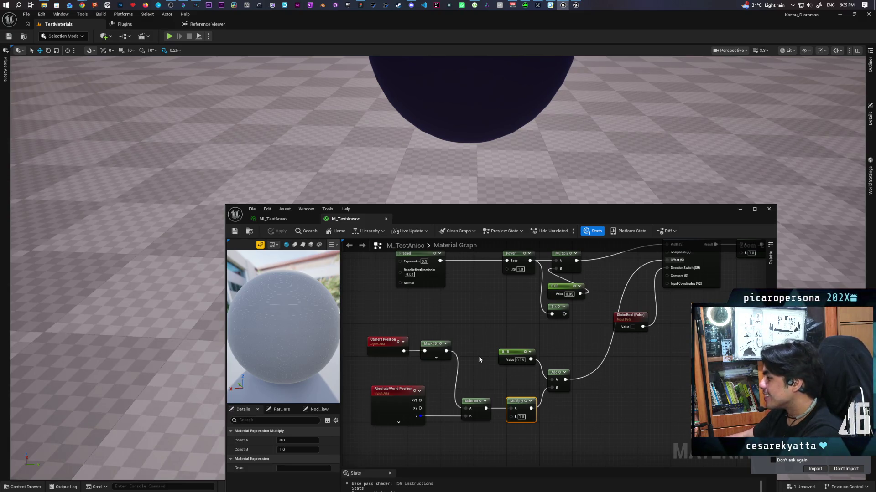
drag(510, 139, 510, 91)
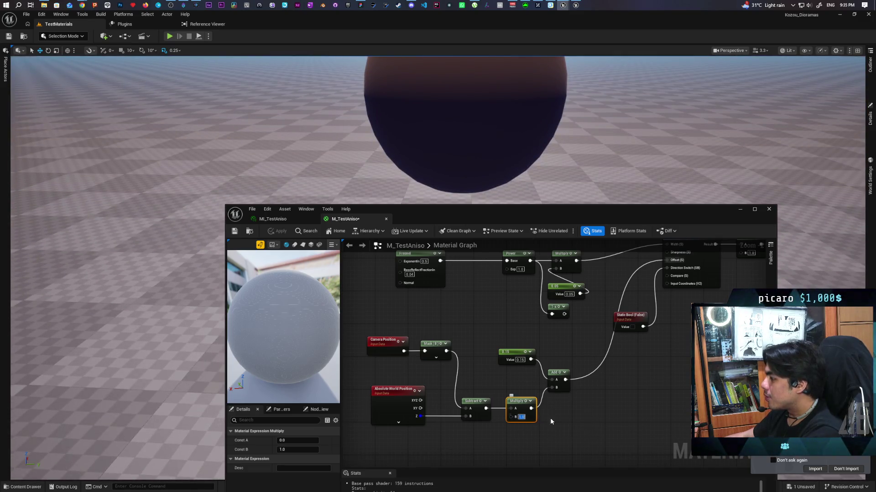
click(623, 397)
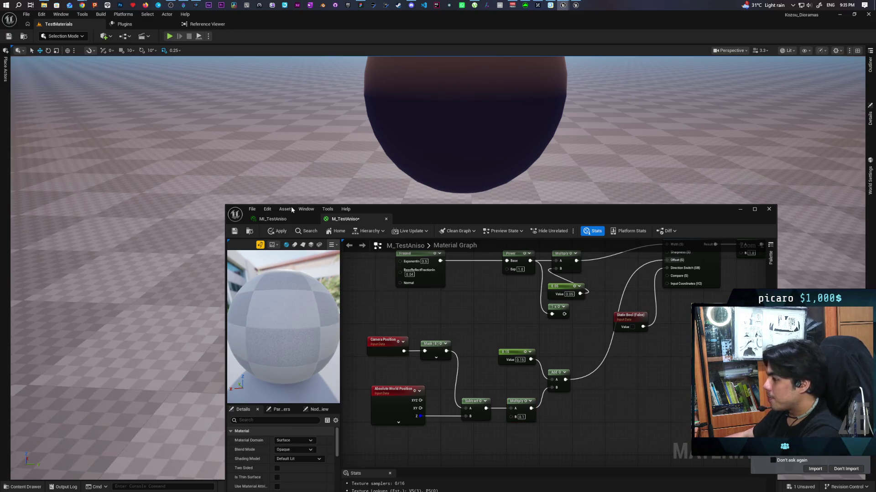
click(278, 231)
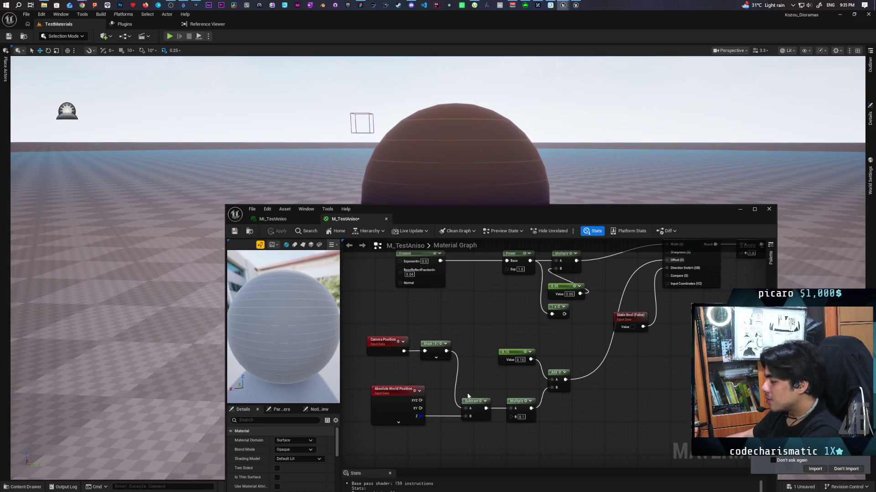
Reroute the Mask and world Z wires onto the Subtract pins and apply
drag(428, 417, 466, 409)
drag(446, 352, 467, 418)
click(277, 231)
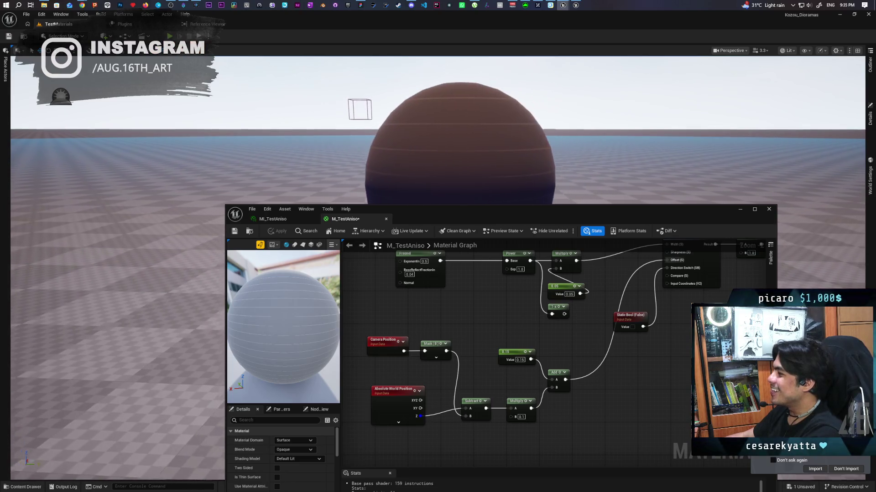
Change the Multiply factor to 0.01 and apply it, turning the stripes into blocky patches
drag(584, 328, 576, 355)
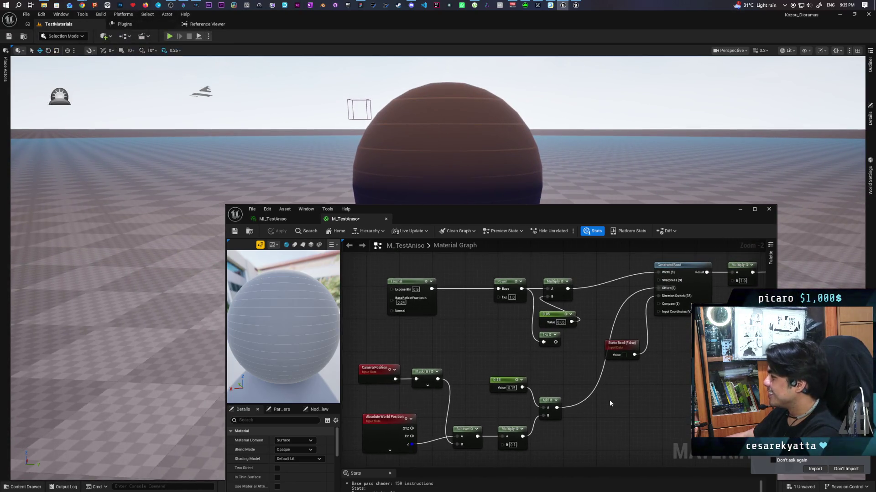
drag(566, 399, 576, 377)
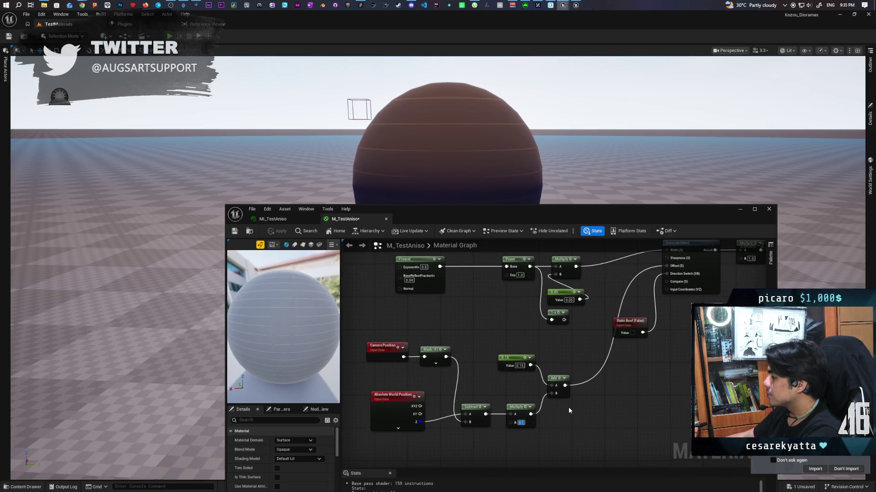
click(568, 409)
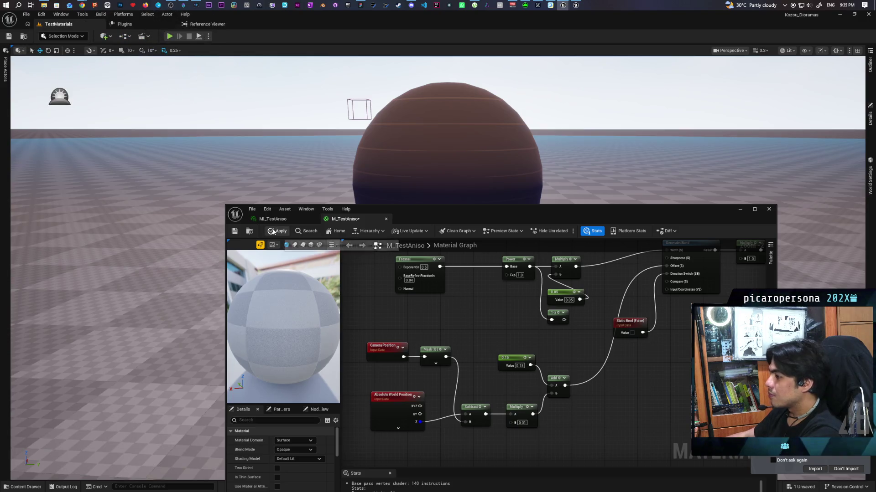
click(277, 231)
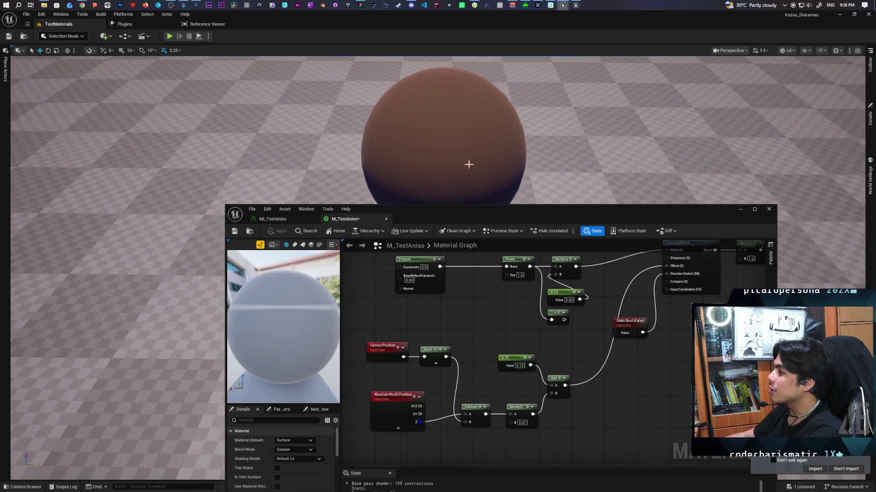
Wire world Z into Subtract B and Mask into A, apply, and move the editor down-left
drag(420, 422, 465, 422)
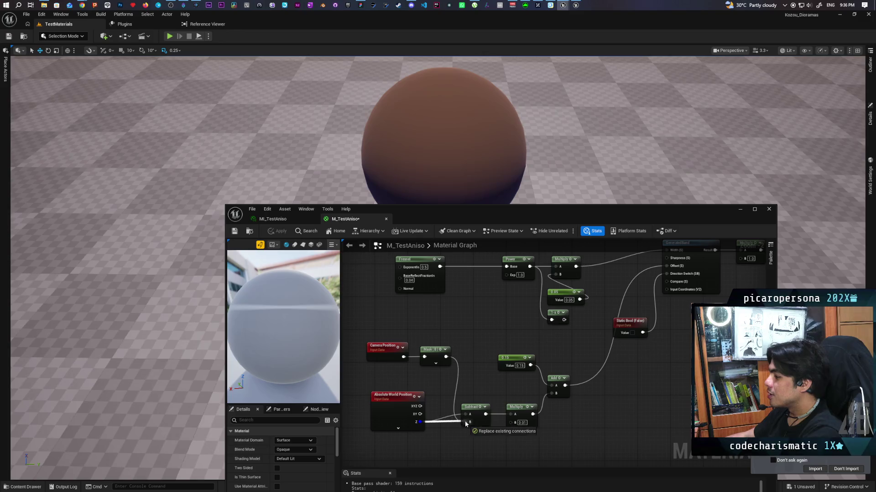
drag(446, 357, 465, 415)
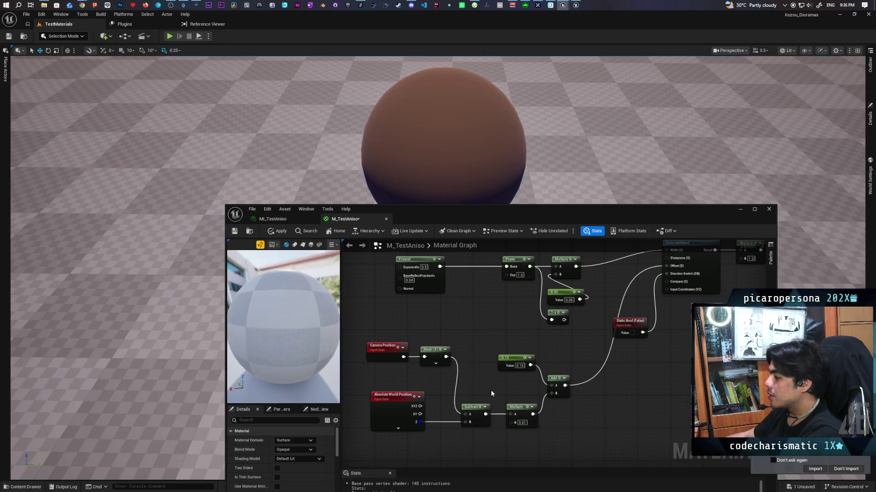
click(278, 231)
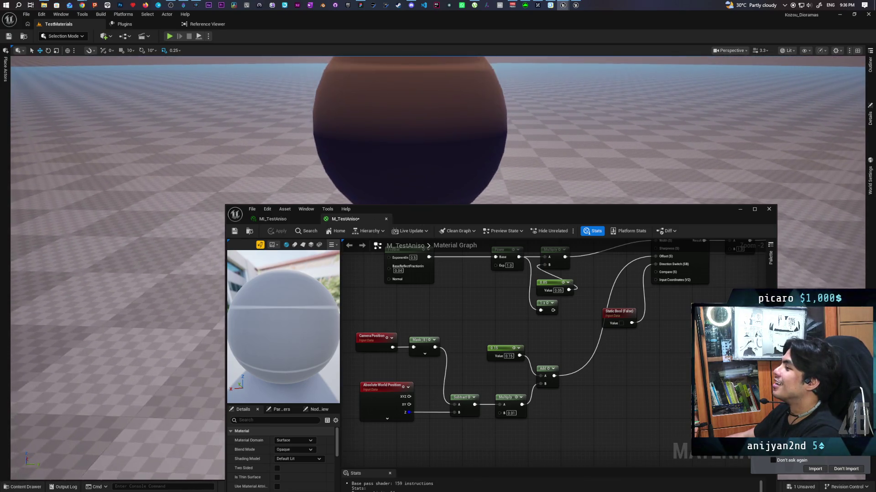
drag(605, 210, 491, 298)
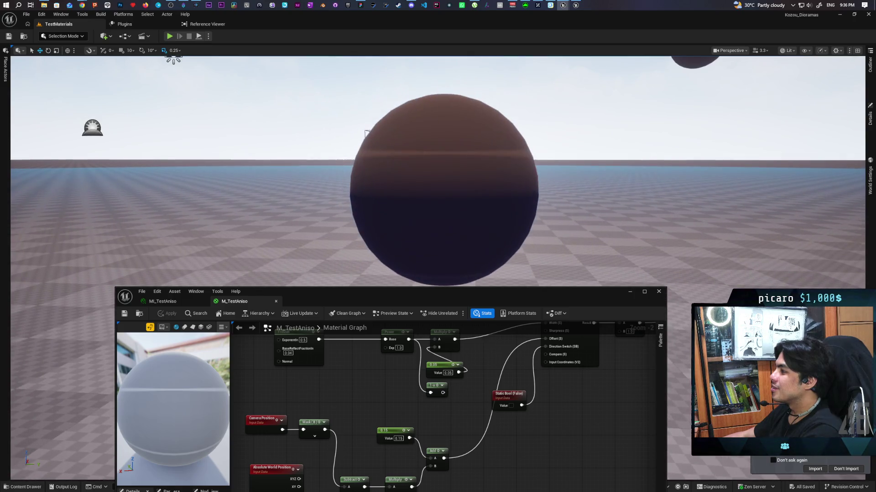
Drive the band with 0.15 minus the Multiply result instead of the Add, and apply
mouse_move(419, 432)
mouse_down()
mouse_move(414, 388)
mouse_move(424, 385)
mouse_up()
text(subtract)
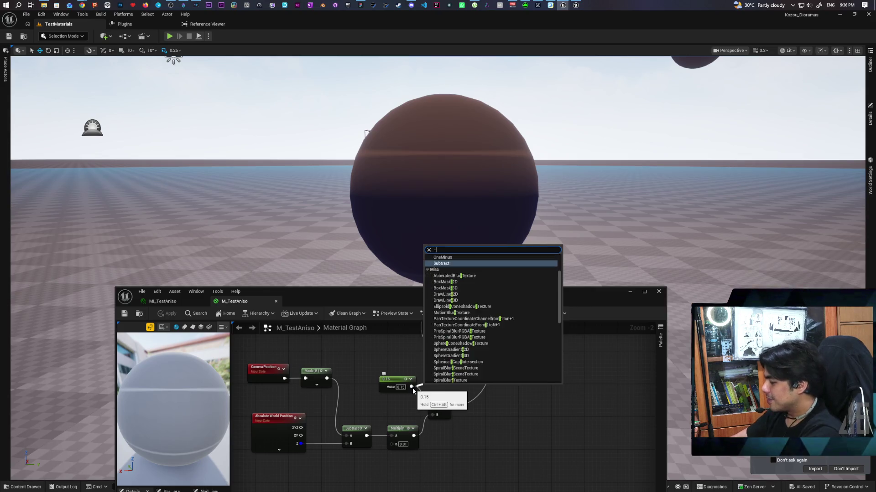
key(Return)
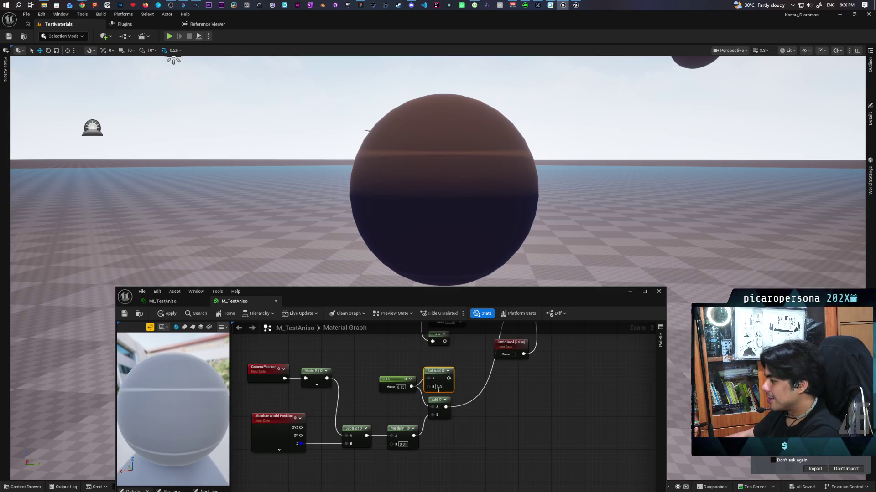
mouse_move(445, 412)
mouse_down()
mouse_move(456, 396)
mouse_move(449, 383)
mouse_up()
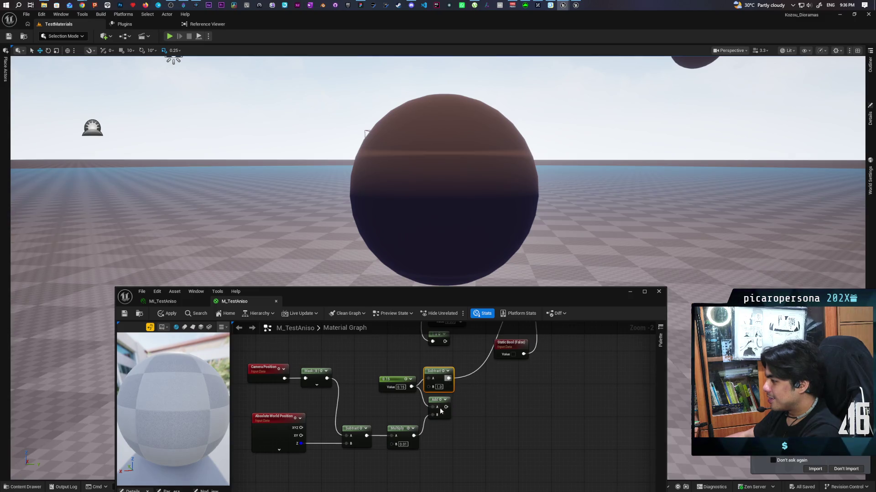
drag(414, 436, 437, 391)
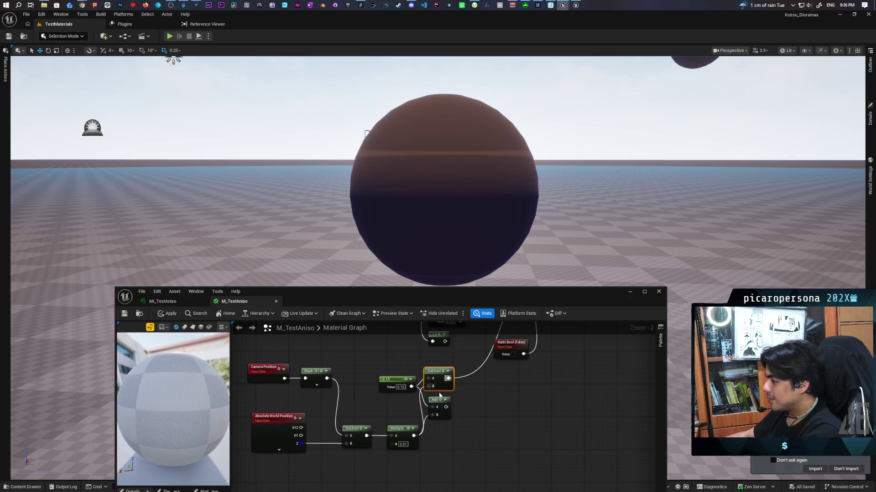
key(ctrl+s)
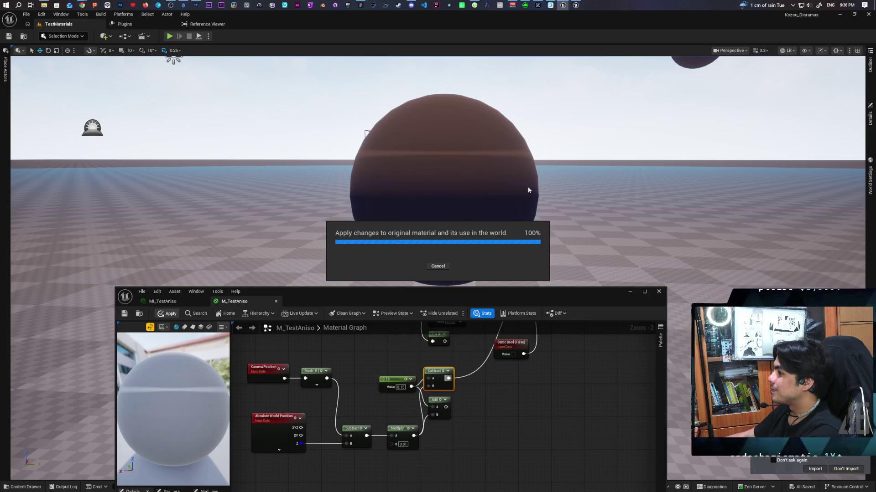
drag(527, 197, 532, 163)
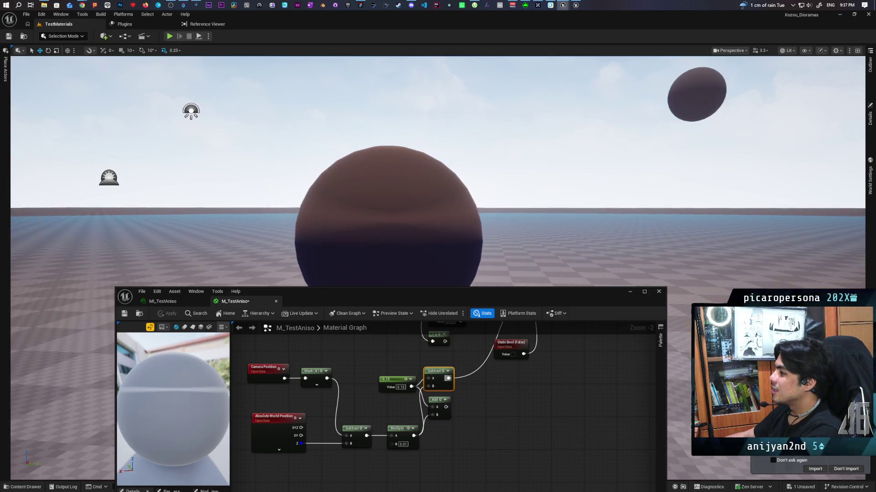
mouse_move(532, 163)
mouse_down()
mouse_move(525, 167)
mouse_move(533, 161)
mouse_up()
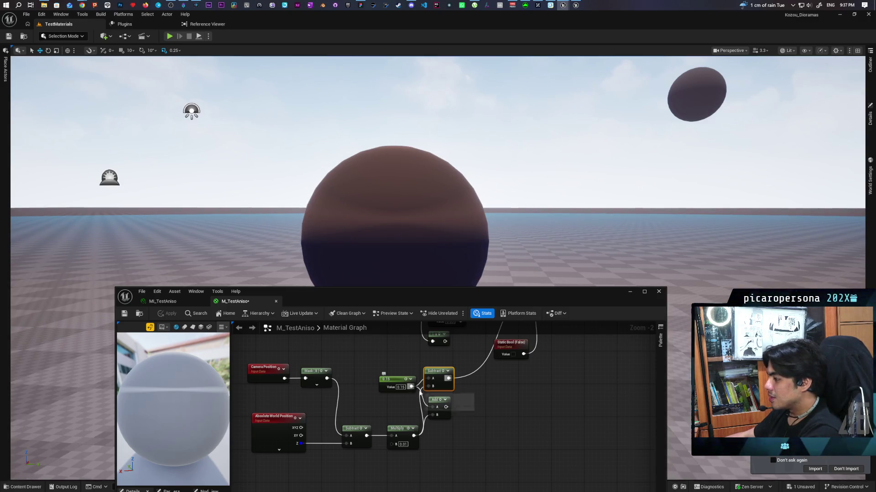
Feed the Add result into the Static Bool and shift the Camera Position and Mask nodes left
mouse_move(448, 379)
mouse_down()
mouse_move(446, 408)
mouse_move(424, 409)
mouse_up()
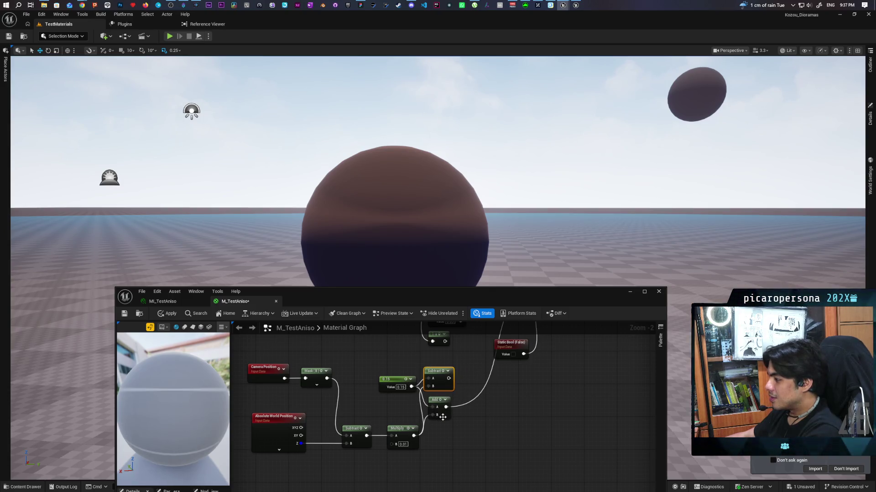
drag(407, 415, 484, 394)
mouse_move(411, 353)
mouse_down()
mouse_move(391, 352)
mouse_move(411, 359)
mouse_up()
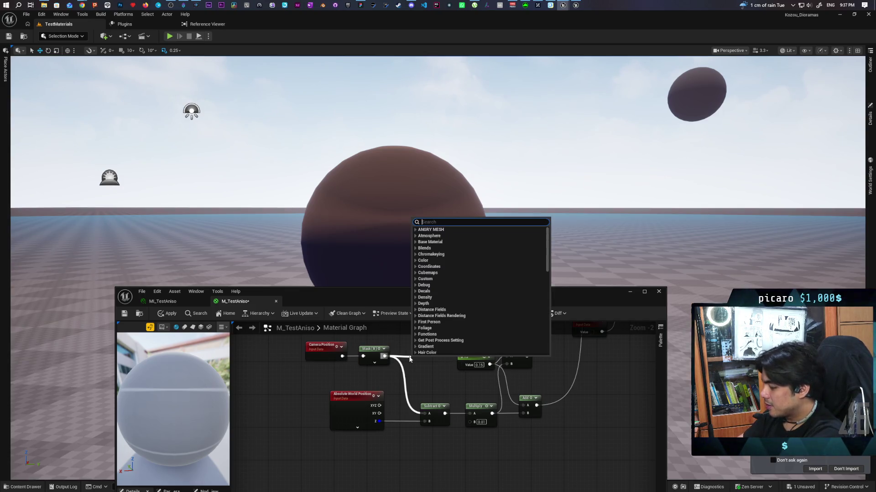
text(negat)
key(Escape)
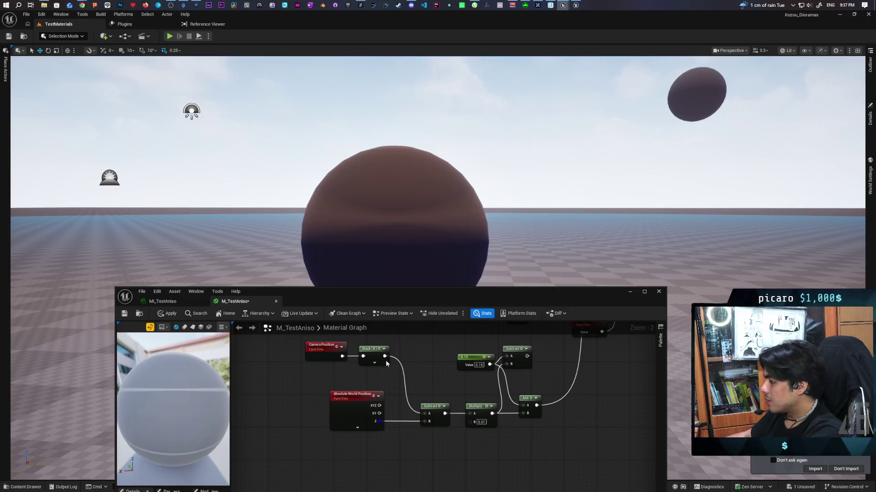
Multiply the Mask output by -1 into Subtract's A input and apply the material
drag(382, 358, 402, 355)
text(neg)
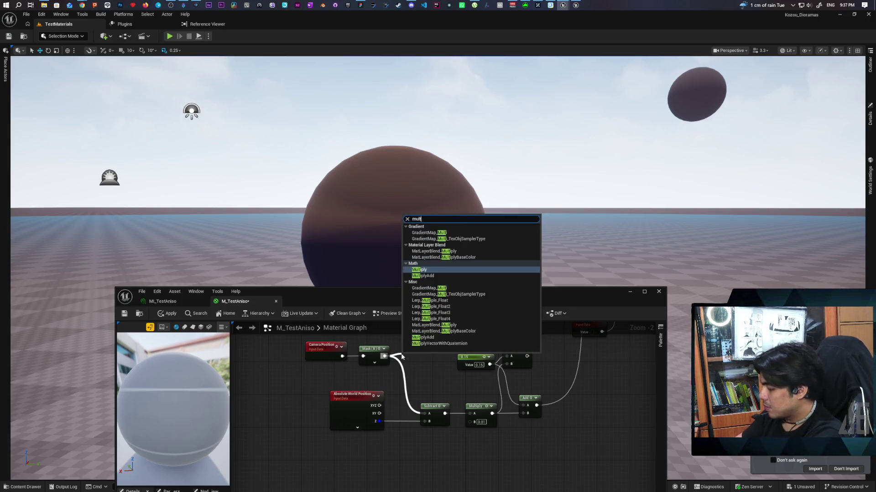
key(Escape)
click(402, 356)
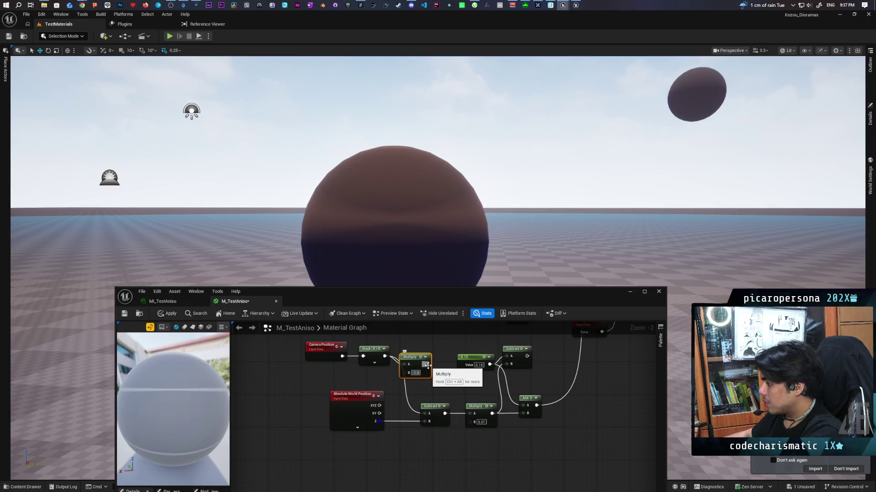
click(450, 387)
drag(426, 364, 425, 416)
drag(418, 363, 414, 356)
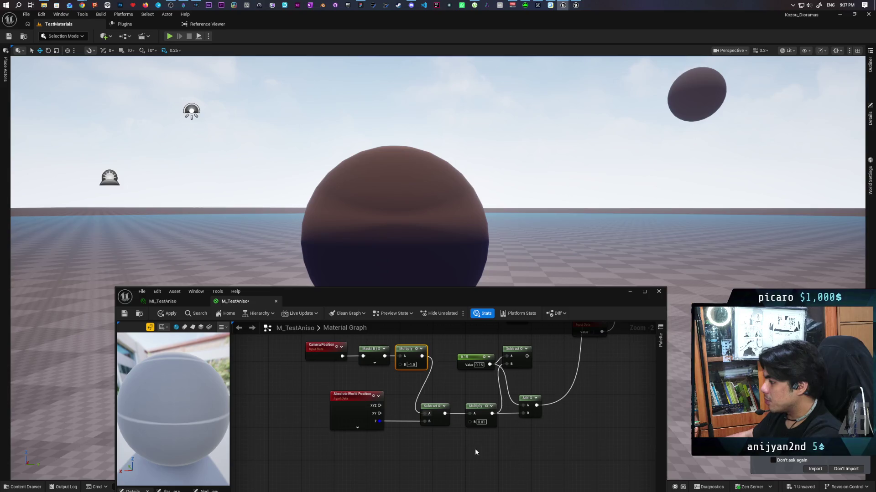
click(160, 315)
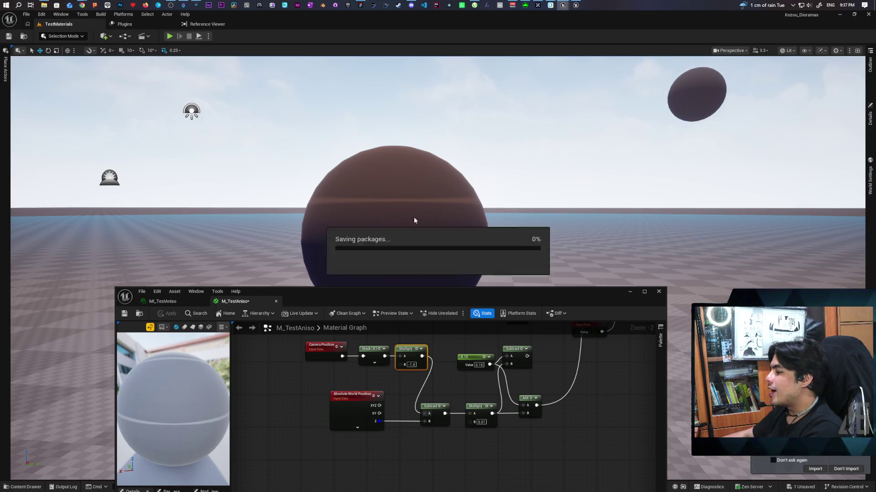
Lower the material editor window and pull the level camera back from the sphere
mouse_move(449, 198)
mouse_down()
mouse_move(436, 199)
mouse_move(436, 214)
mouse_move(420, 182)
mouse_move(508, 228)
mouse_up()
drag(505, 302, 503, 351)
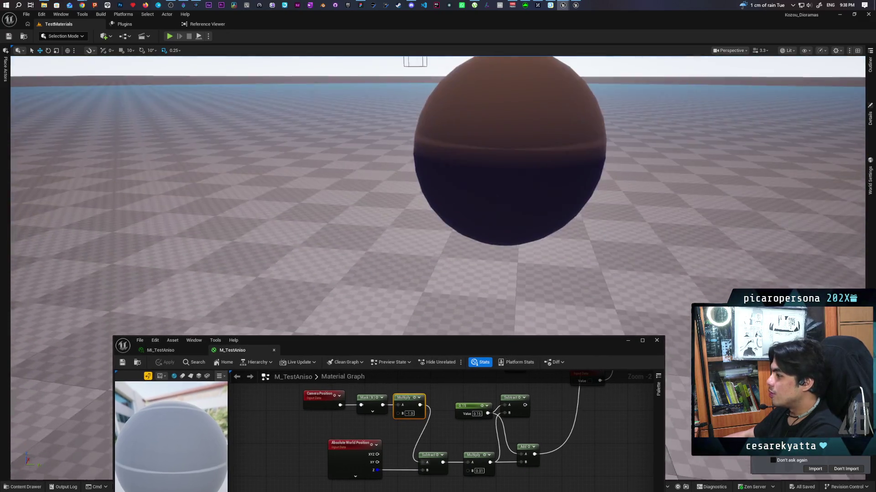
mouse_move(465, 200)
mouse_down()
mouse_move(474, 219)
mouse_move(474, 200)
mouse_move(474, 228)
mouse_move(472, 201)
mouse_move(474, 225)
mouse_move(472, 215)
mouse_move(488, 219)
mouse_move(485, 208)
mouse_move(485, 237)
mouse_move(485, 206)
mouse_move(484, 214)
mouse_up()
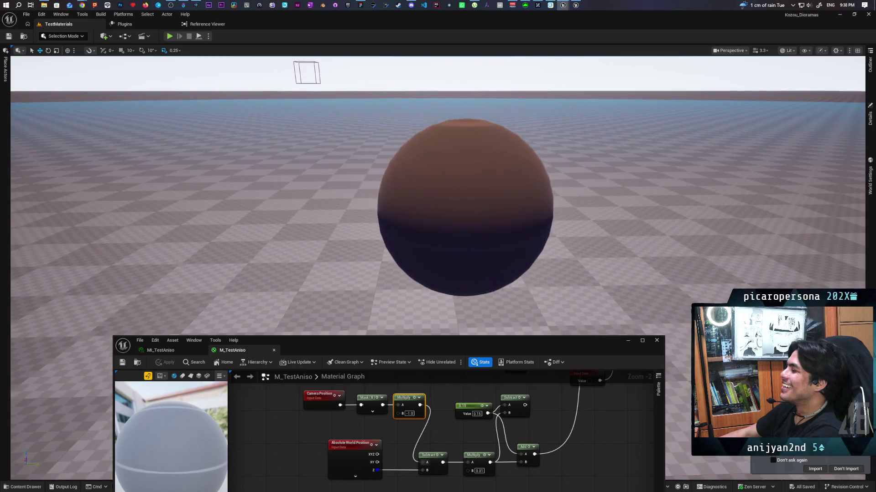
Move the camera up and down around the sphere to watch its brown-purple shading shift
key(q)
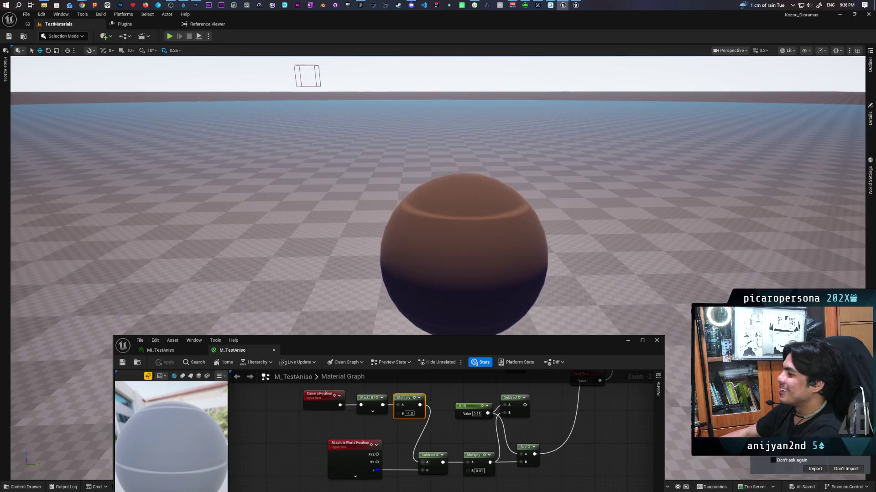
key(e)
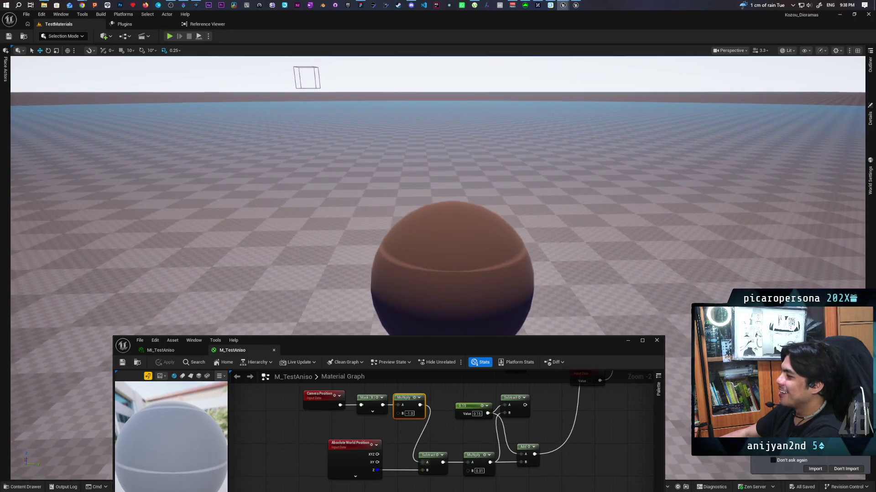
key(q)
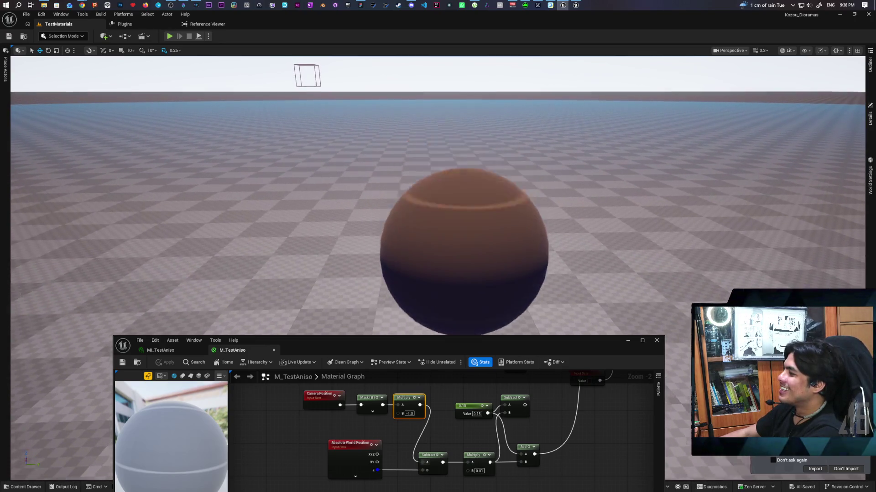
key(e)
key(q)
key(e)
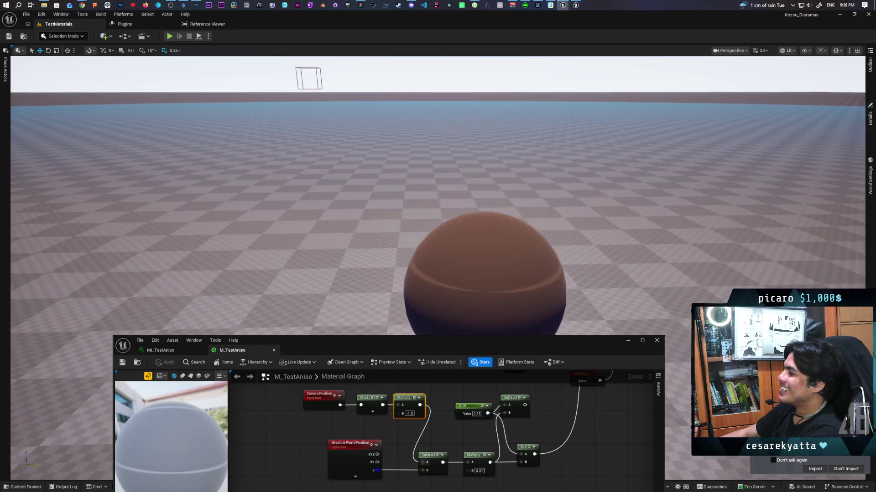
key(q)
key(e)
key(q)
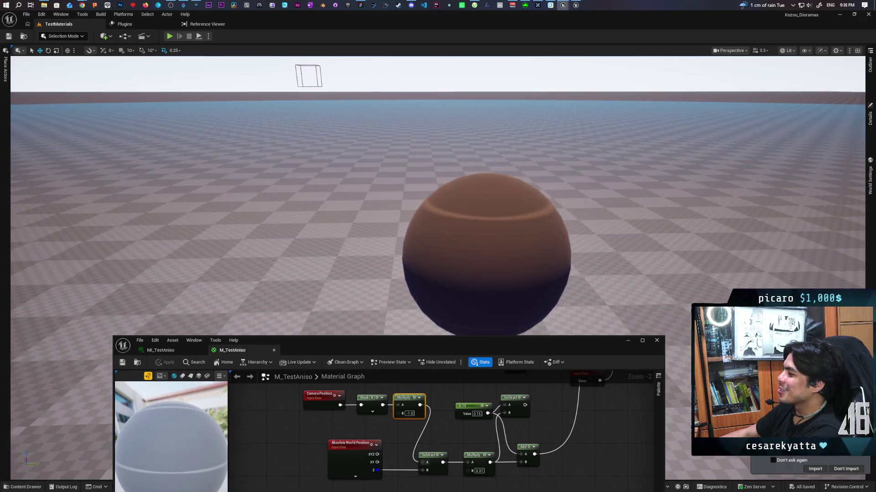
key(e)
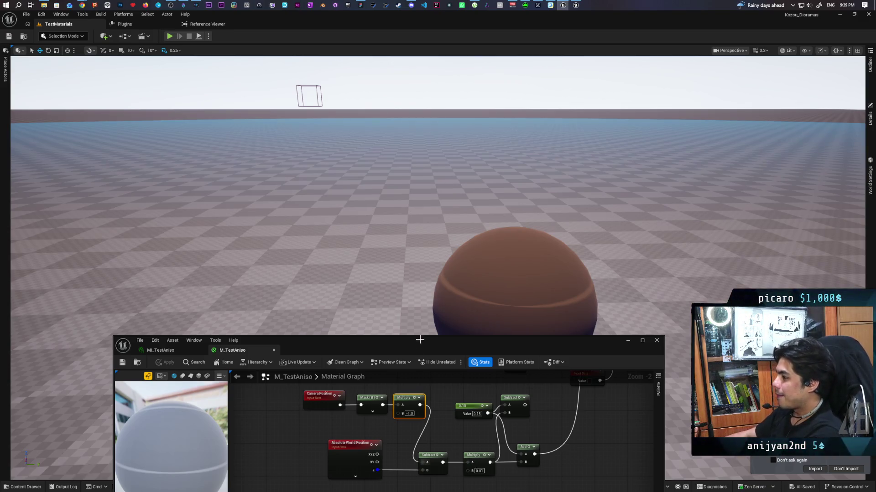
Shift the position nodes left and place Multiply beside Subtract and the 0.15 constant above
mouse_move(401, 441)
mouse_down()
mouse_move(349, 430)
mouse_move(417, 437)
mouse_up()
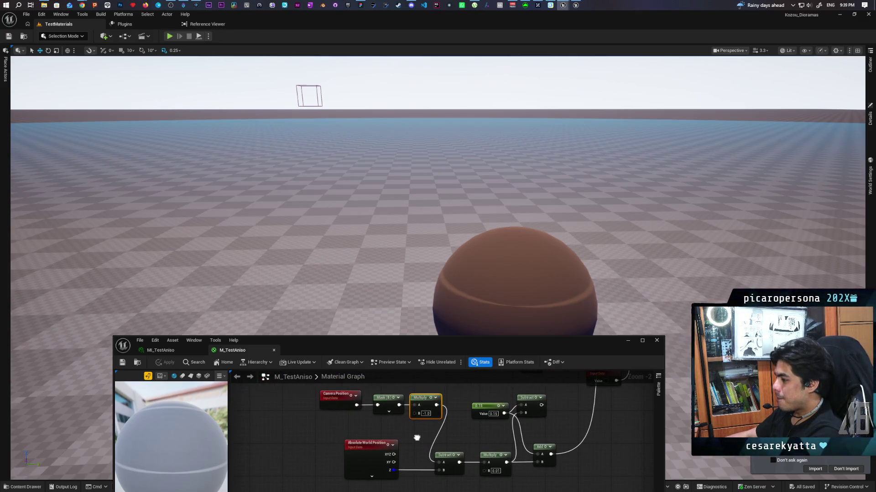
mouse_move(302, 395)
mouse_down()
mouse_move(447, 463)
mouse_move(362, 456)
mouse_up()
click(422, 447)
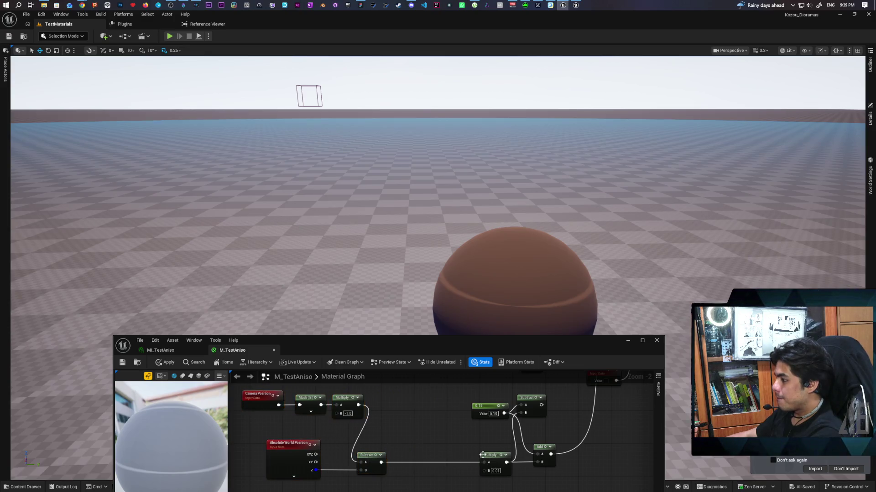
drag(482, 455, 419, 460)
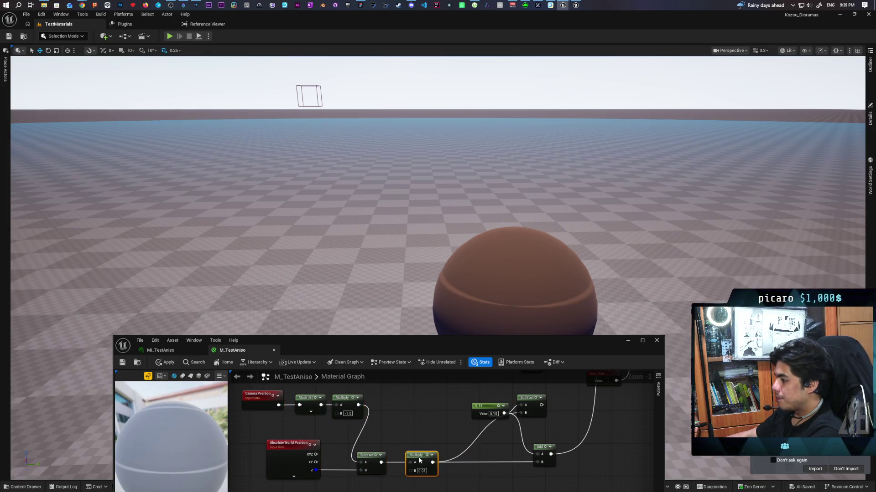
drag(486, 413, 471, 405)
Insert a Clamp node from the Multiply output into Add's B input
drag(411, 433, 450, 446)
text(clampo)
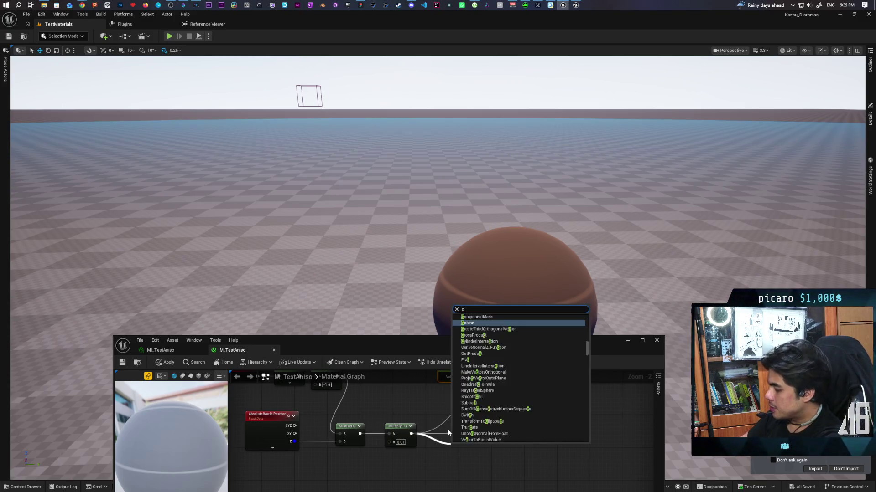
key(BackSpace)
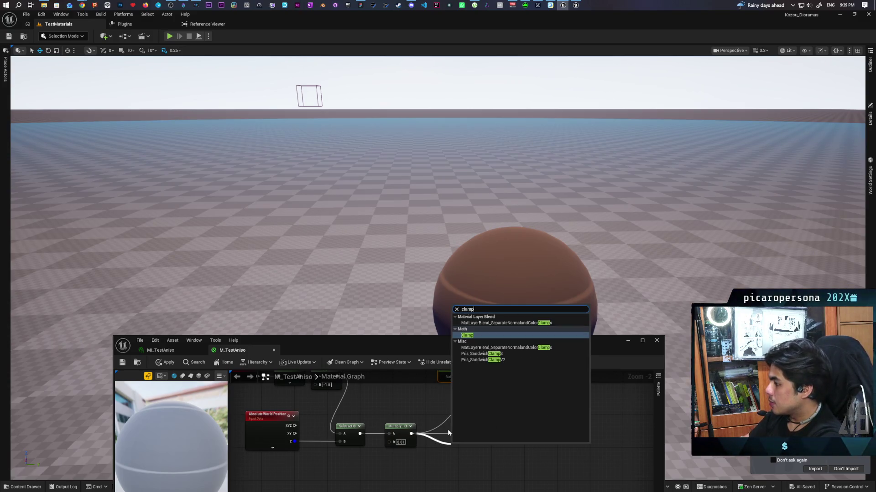
key(Return)
mouse_move(479, 454)
mouse_down()
mouse_move(519, 437)
mouse_move(469, 442)
mouse_up()
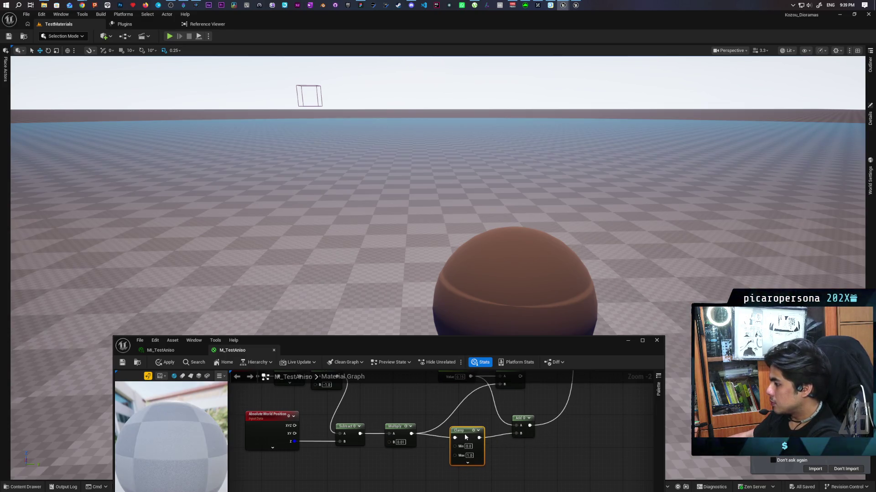
Set the Clamp limits to -0.01 and 0.01 and apply the material
key(Tab)
text(0.01)
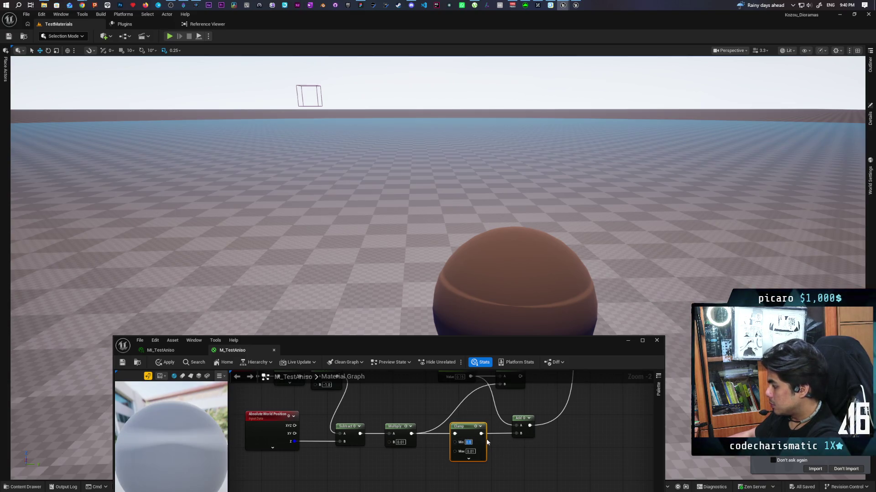
text(1)
click(509, 465)
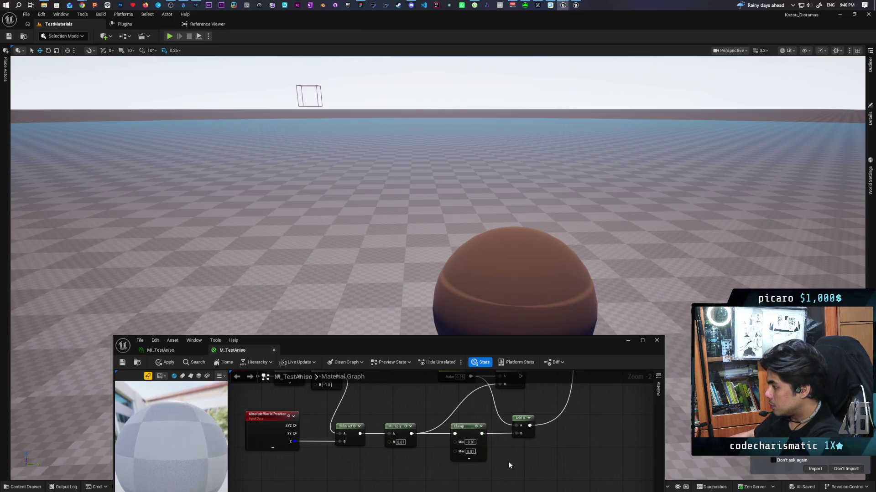
click(165, 362)
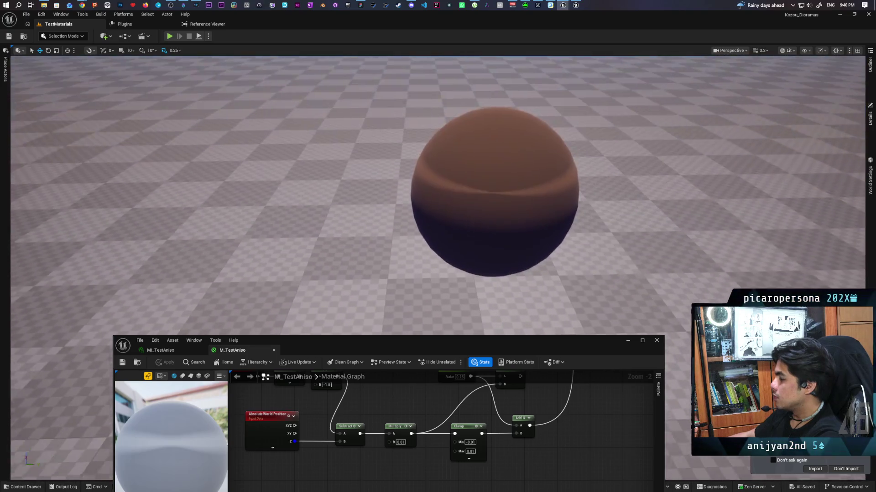
Raise the Clamp Max to 0.02 and apply it to the sphere in the level
drag(522, 255, 523, 238)
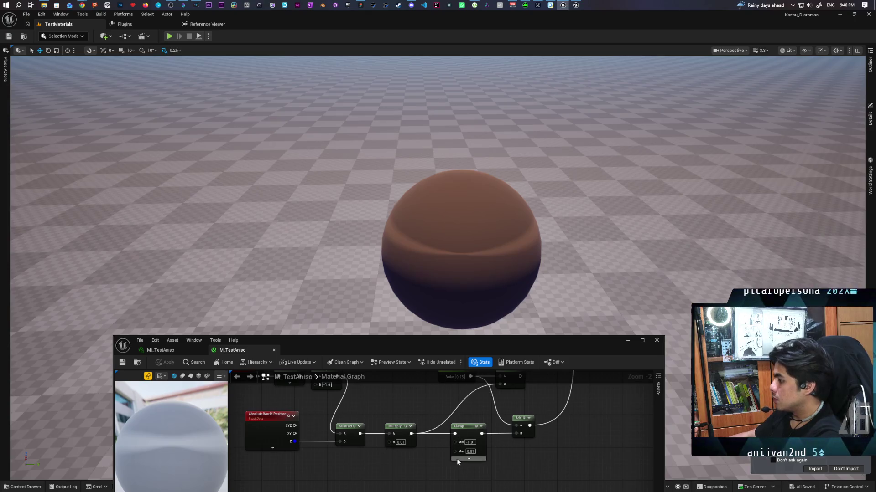
click(473, 441)
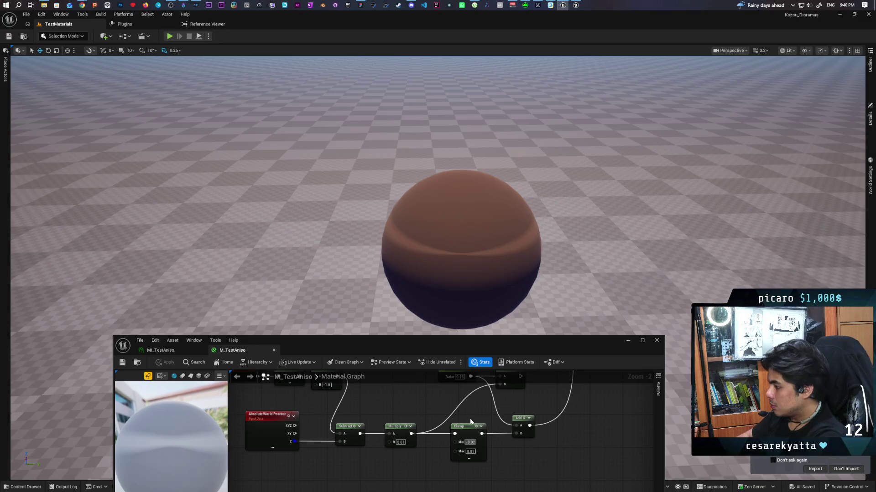
click(472, 452)
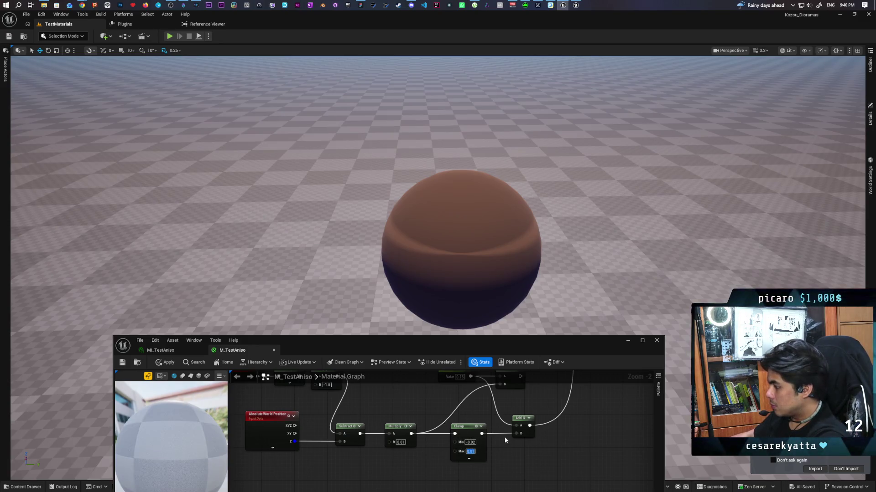
key(Return)
text(2)
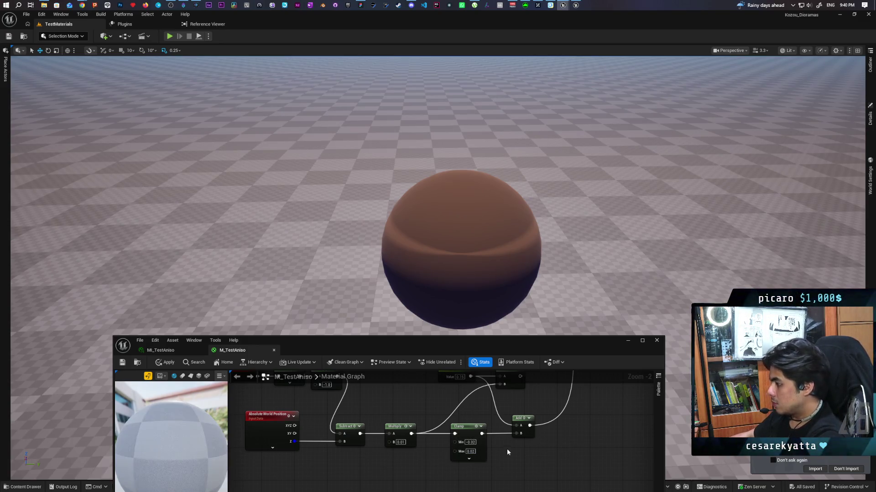
click(165, 362)
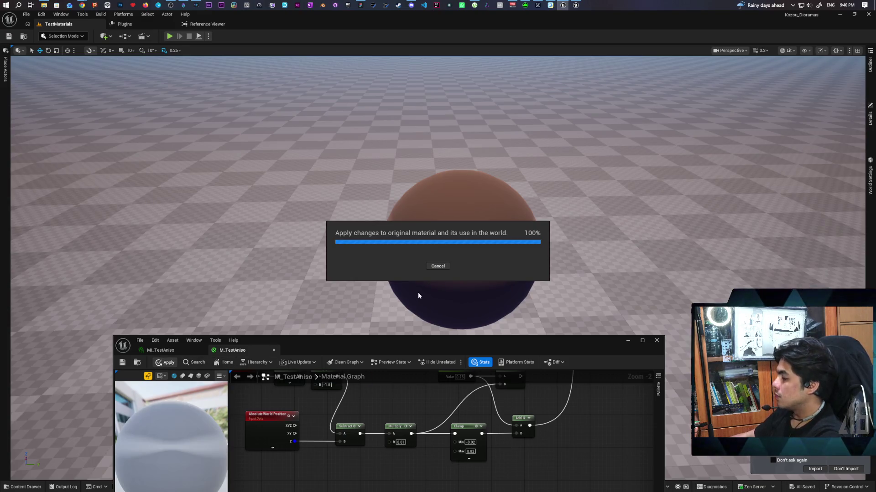
Set the Clamp range to -0.05…0.05 and apply it, then view the sphere up close
mouse_move(475, 260)
mouse_down()
mouse_move(486, 242)
mouse_move(476, 242)
mouse_move(479, 221)
mouse_up()
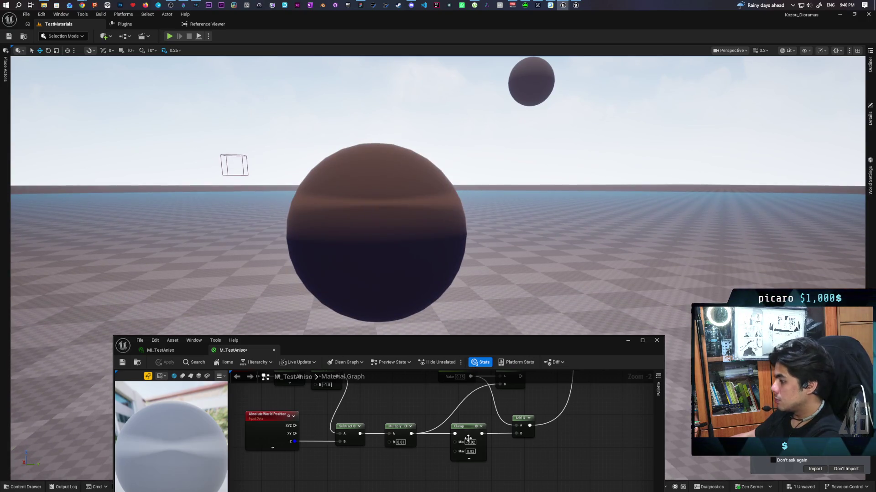
click(522, 402)
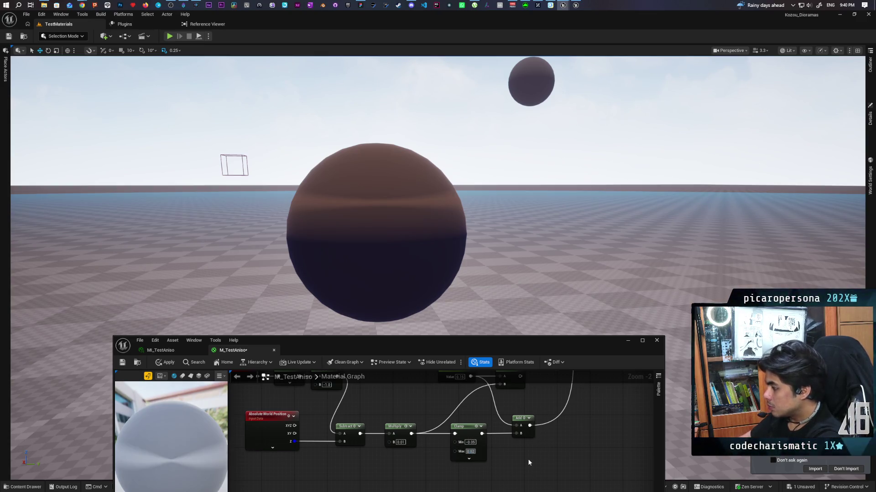
text(5)
key(Return)
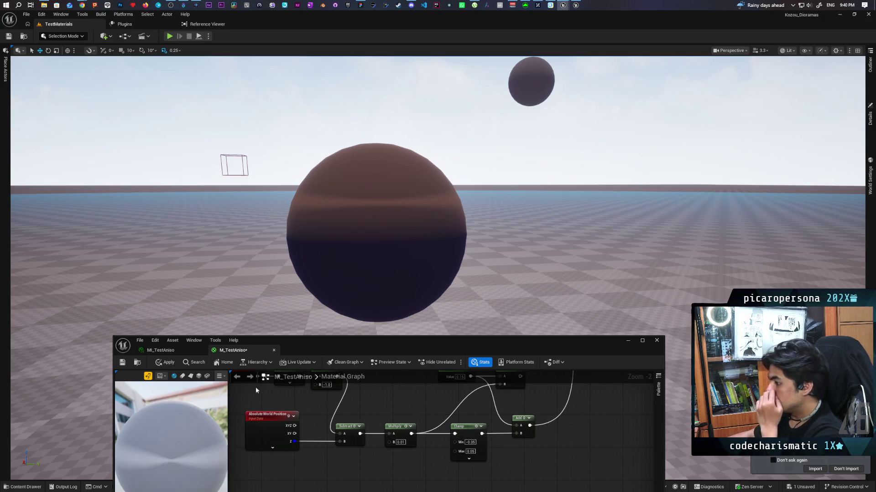
click(165, 365)
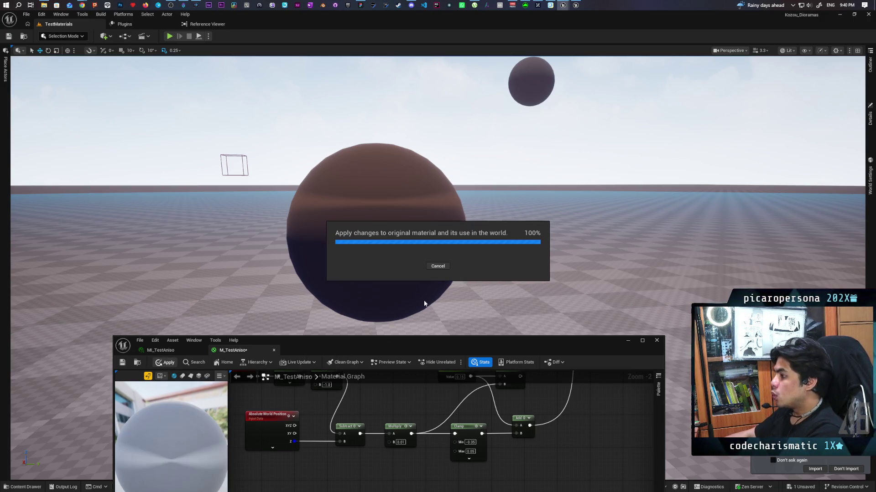
mouse_move(457, 281)
mouse_down()
mouse_move(383, 242)
mouse_move(376, 273)
mouse_up()
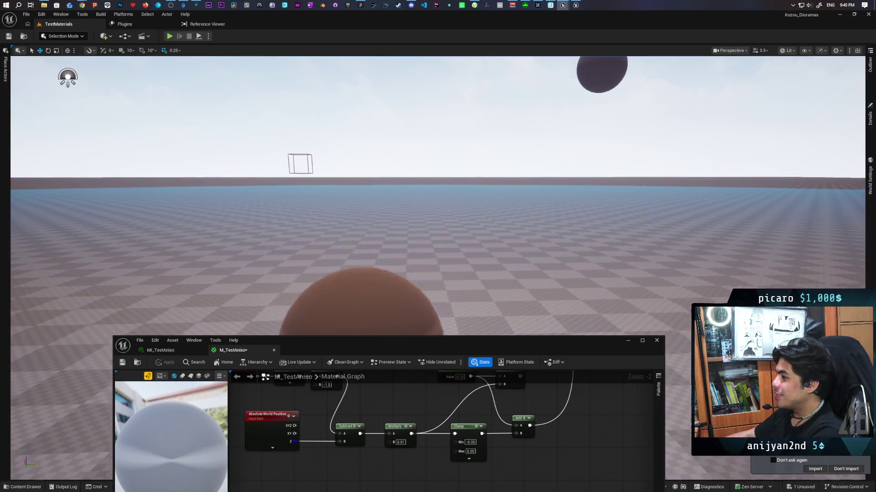
drag(376, 273, 376, 320)
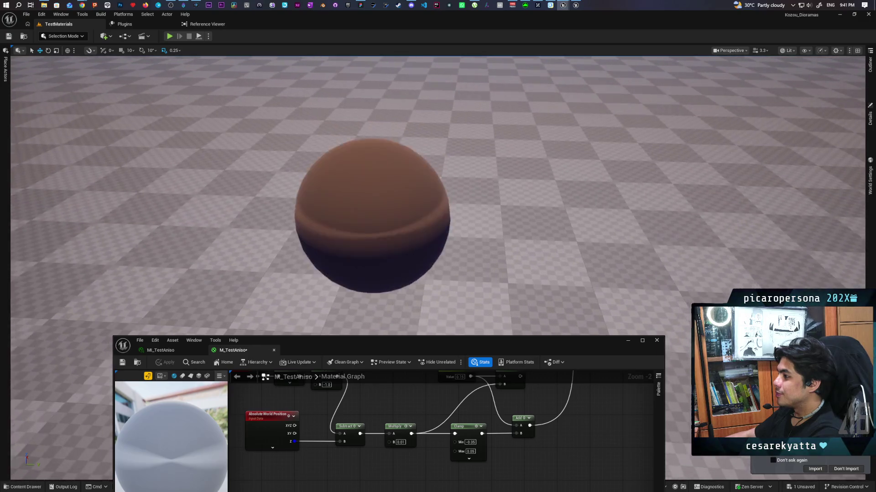
drag(376, 255, 320, 215)
mouse_move(438, 228)
mouse_down()
mouse_move(438, 191)
mouse_move(620, 187)
mouse_up()
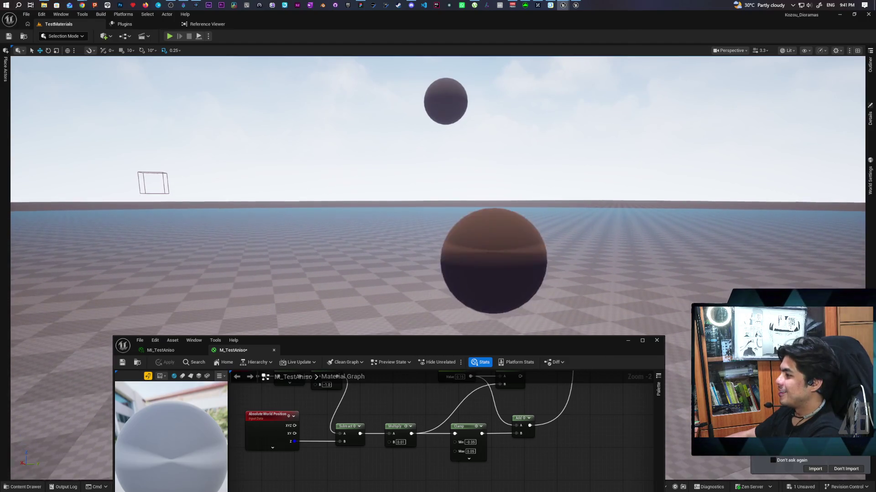
mouse_move(620, 187)
mouse_down()
mouse_move(620, 219)
mouse_move(538, 218)
mouse_up()
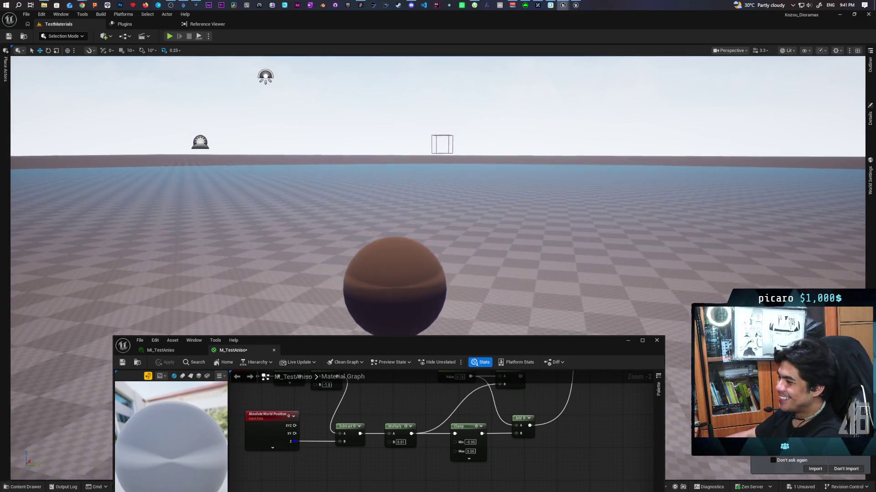
key(e)
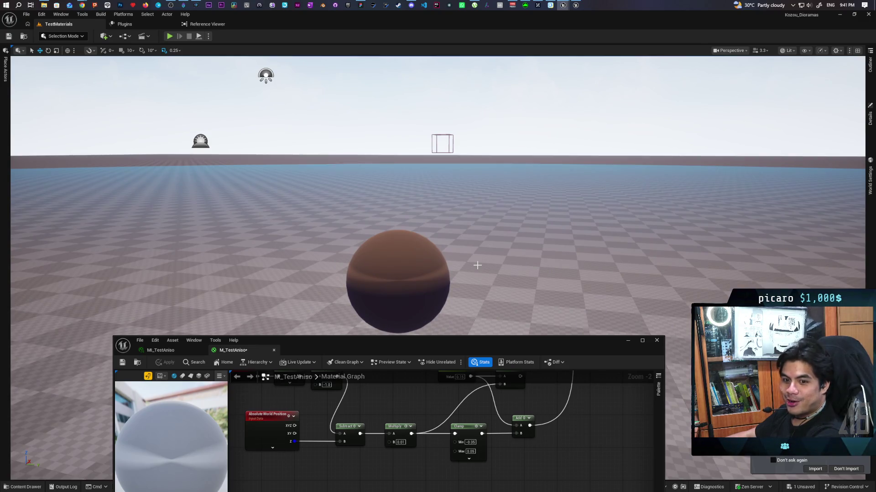
mouse_move(419, 264)
mouse_down()
mouse_move(446, 195)
mouse_move(445, 214)
mouse_move(438, 185)
mouse_up()
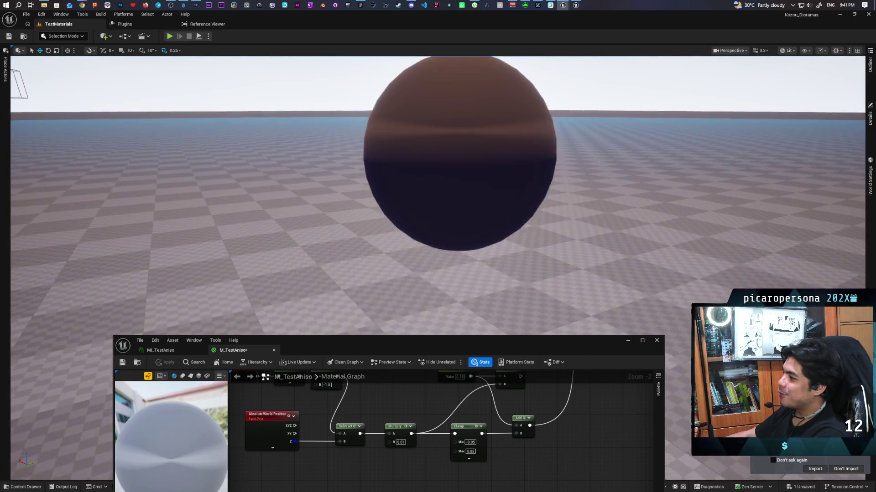
scroll(451, 226, down, 5)
scroll(438, 178, up, 5)
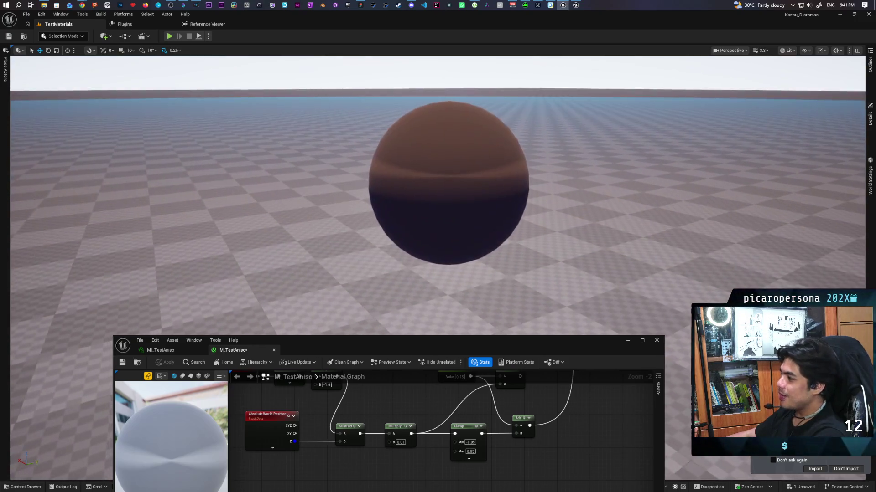
mouse_move(438, 177)
mouse_down()
mouse_move(470, 185)
mouse_move(470, 173)
mouse_move(469, 185)
mouse_move(479, 177)
mouse_up()
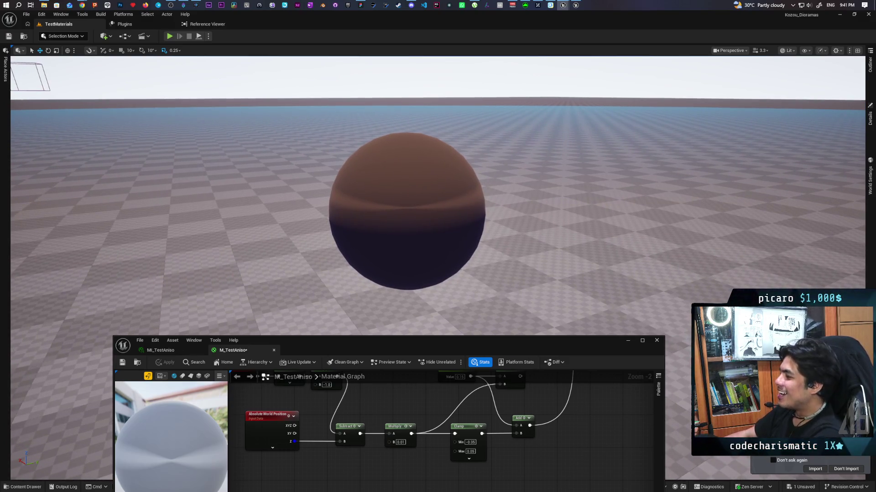
drag(480, 177, 486, 174)
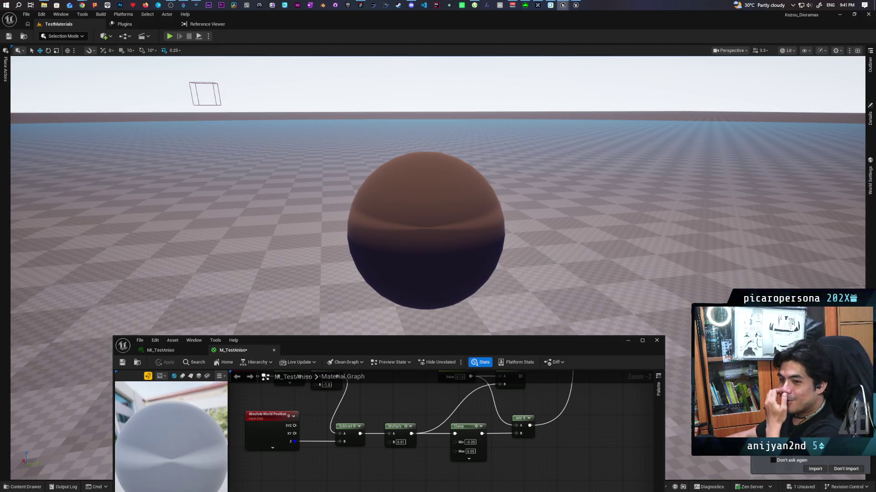
mouse_move(486, 173)
mouse_down()
mouse_move(486, 192)
mouse_move(486, 159)
mouse_move(484, 178)
mouse_up()
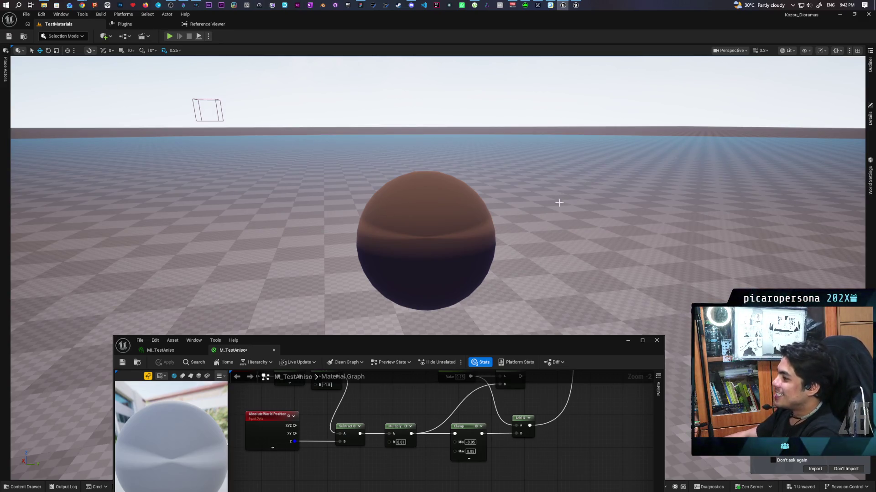
mouse_move(558, 197)
mouse_down()
mouse_move(559, 184)
mouse_move(558, 228)
mouse_move(543, 157)
mouse_move(545, 215)
mouse_move(516, 239)
mouse_move(525, 205)
mouse_move(541, 221)
mouse_up()
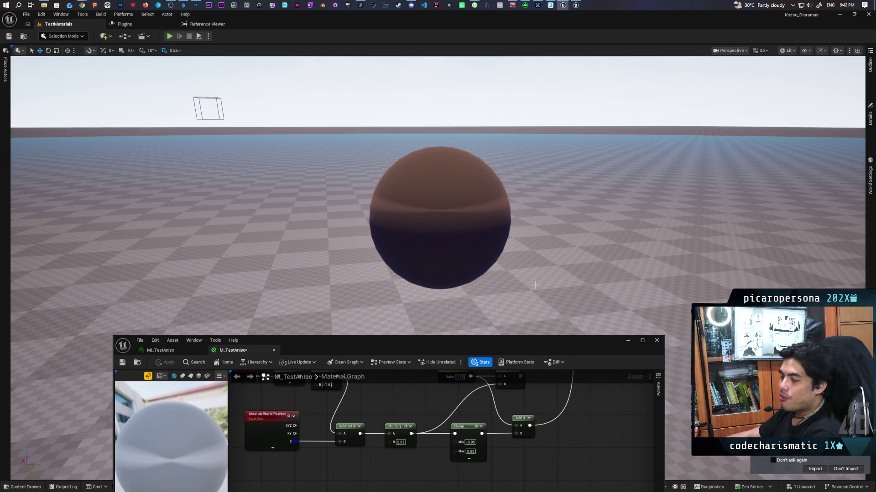
mouse_move(410, 205)
mouse_down()
mouse_move(401, 196)
mouse_move(402, 219)
mouse_move(393, 192)
mouse_move(385, 212)
mouse_up()
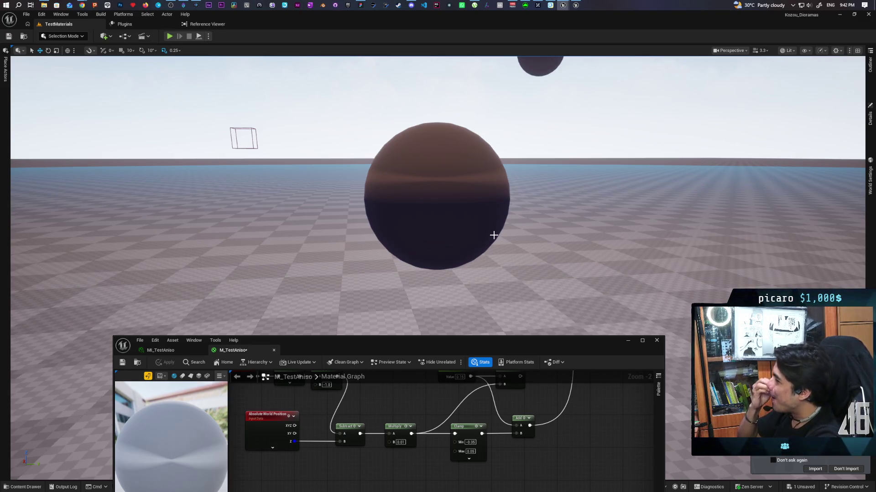
scroll(437, 395, down, 3)
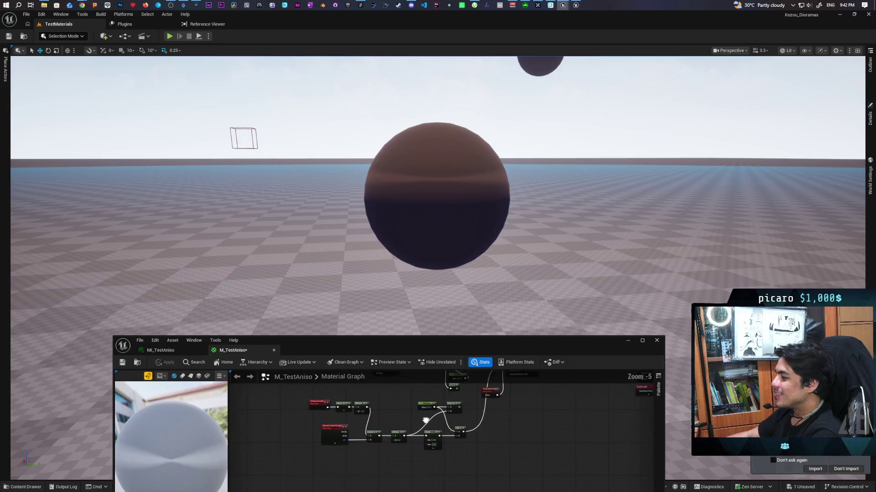
Select the GeneratedBand node and drag it slightly down and left
scroll(434, 417, up, 4)
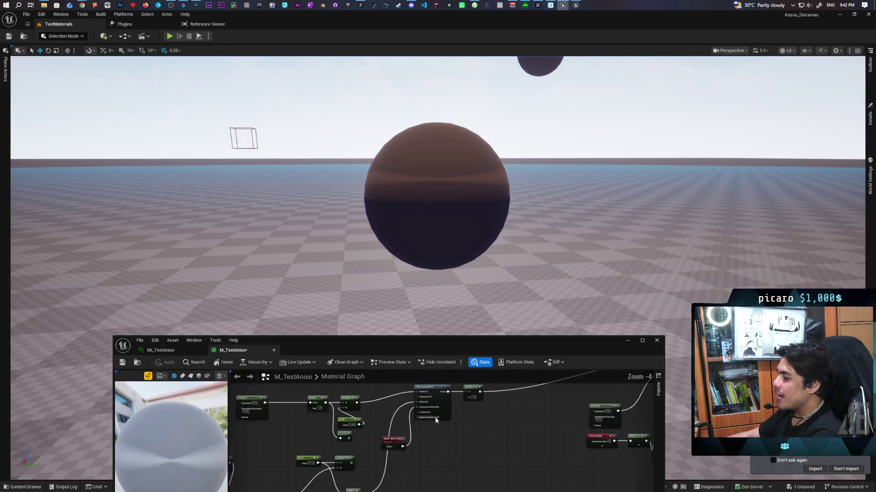
click(403, 416)
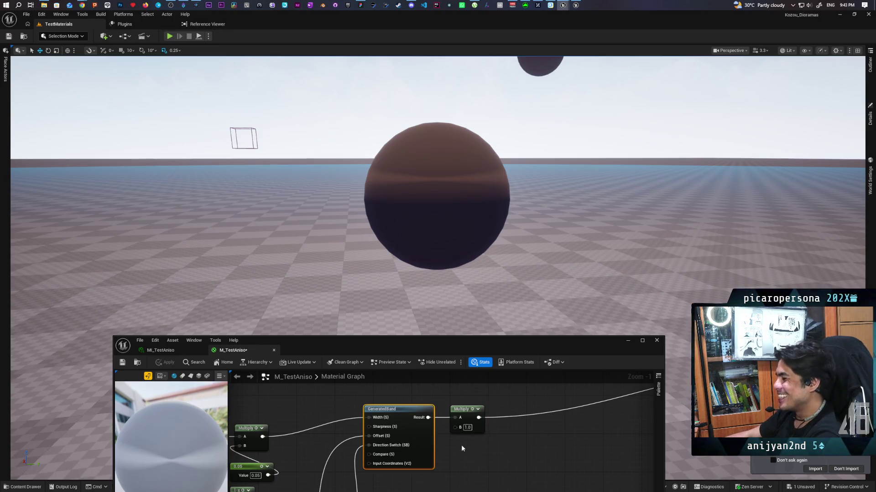
scroll(479, 410, down, 6)
drag(489, 435, 499, 406)
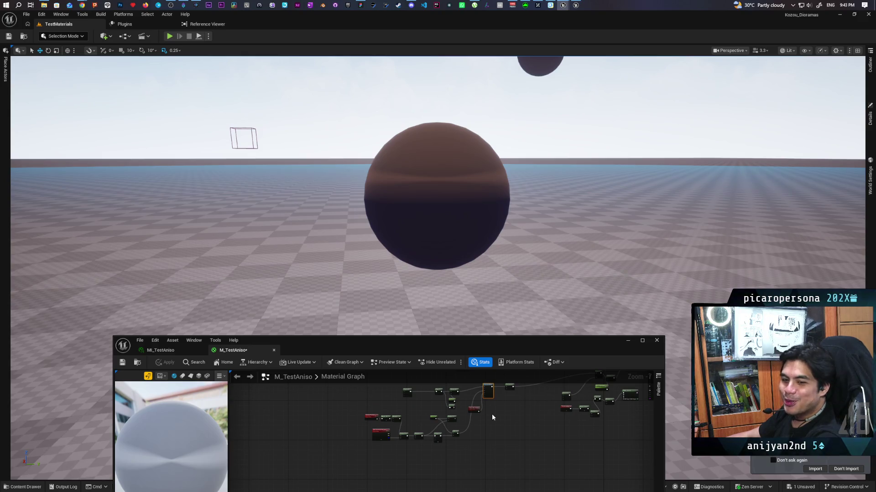
scroll(488, 408, up, 1)
scroll(488, 406, up, 2)
mouse_move(498, 400)
mouse_down()
mouse_move(496, 426)
mouse_move(504, 414)
mouse_move(539, 431)
mouse_up()
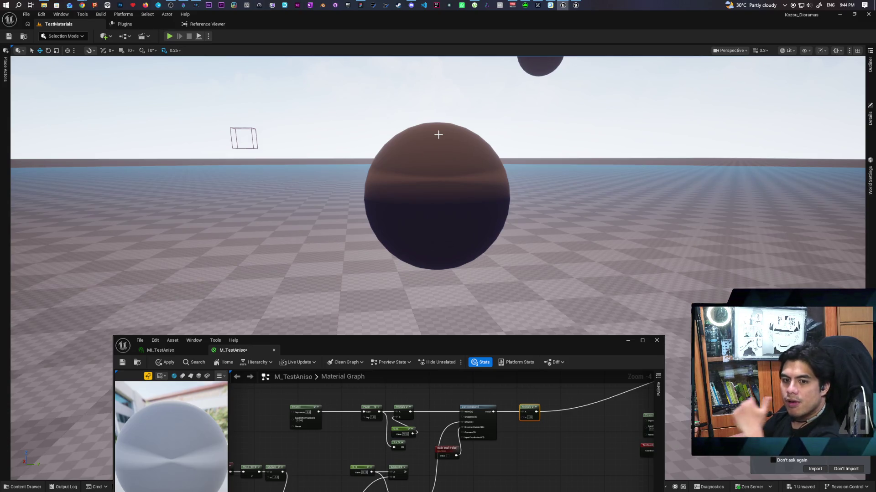
Zoom the graph out to Zoom -4 and raise the material editor window
scroll(455, 478, down, 1)
scroll(455, 478, up, 2)
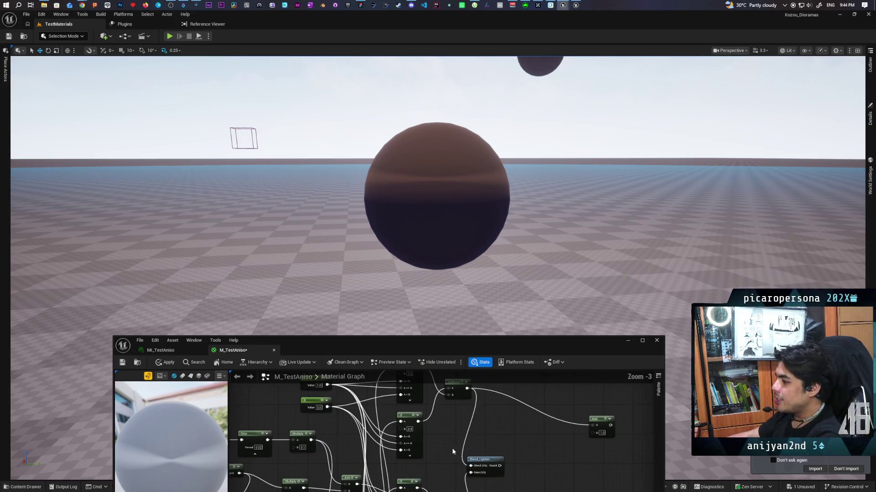
drag(439, 344, 452, 141)
scroll(437, 251, down, 1)
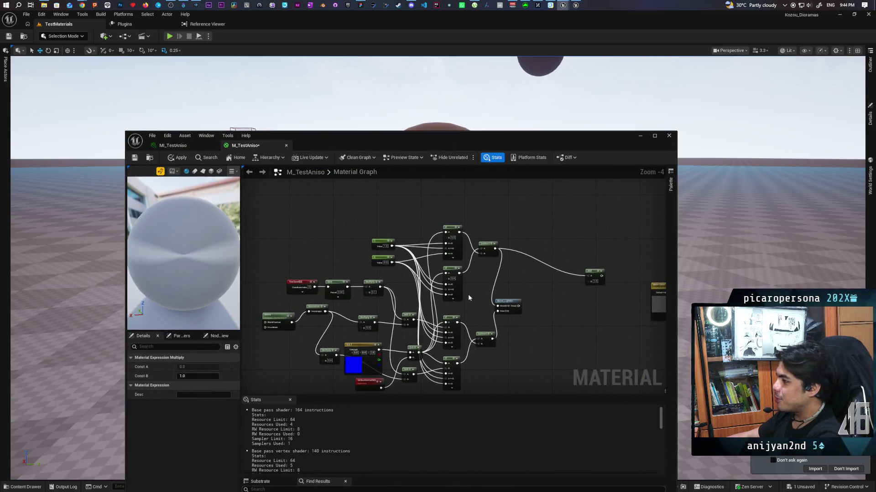
drag(451, 321, 465, 312)
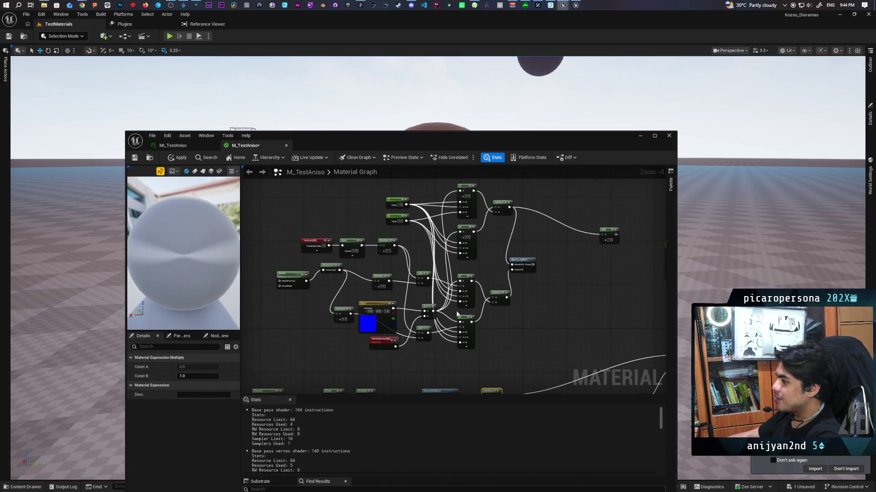
scroll(409, 294, up, 3)
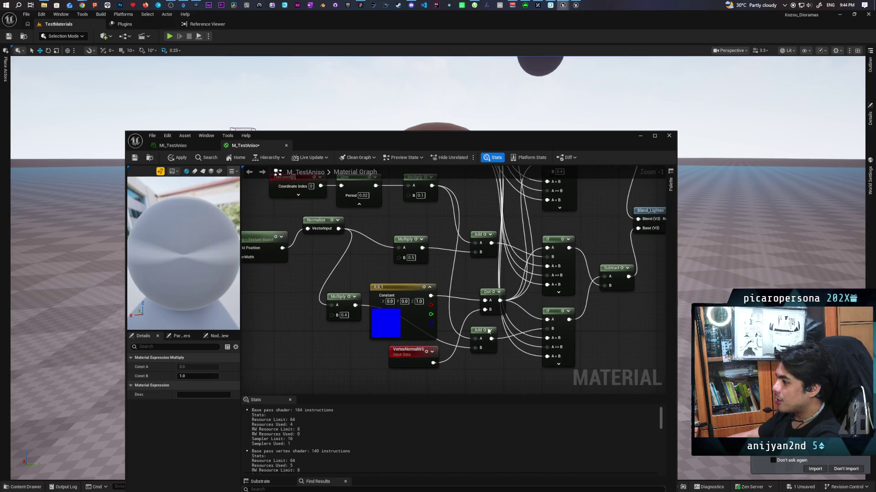
Reveal the viewport sphere and preview the Subtract node's blocky grey output
drag(484, 372, 475, 285)
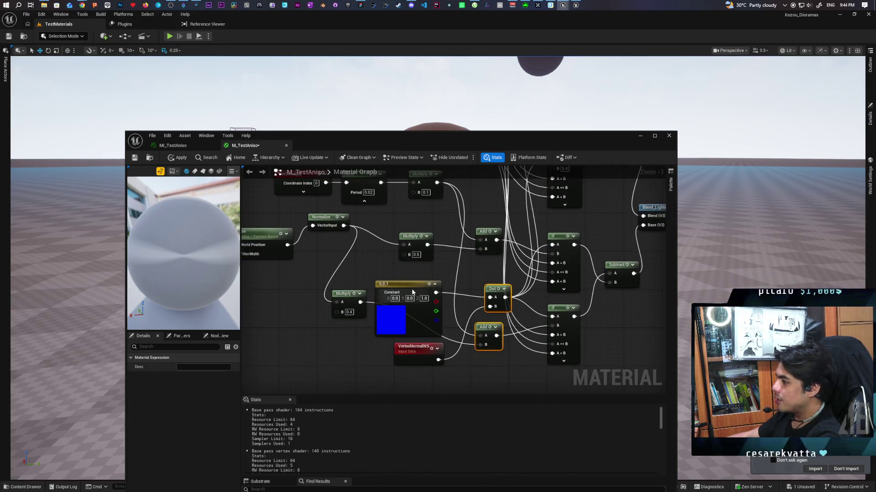
scroll(448, 276, down, 3)
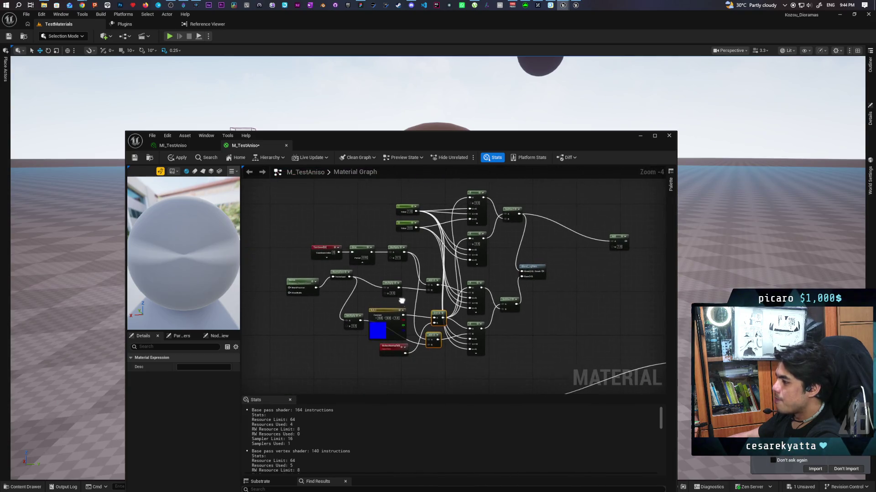
drag(499, 259, 485, 285)
mouse_move(456, 141)
mouse_down()
mouse_move(457, 221)
mouse_move(467, 171)
mouse_up()
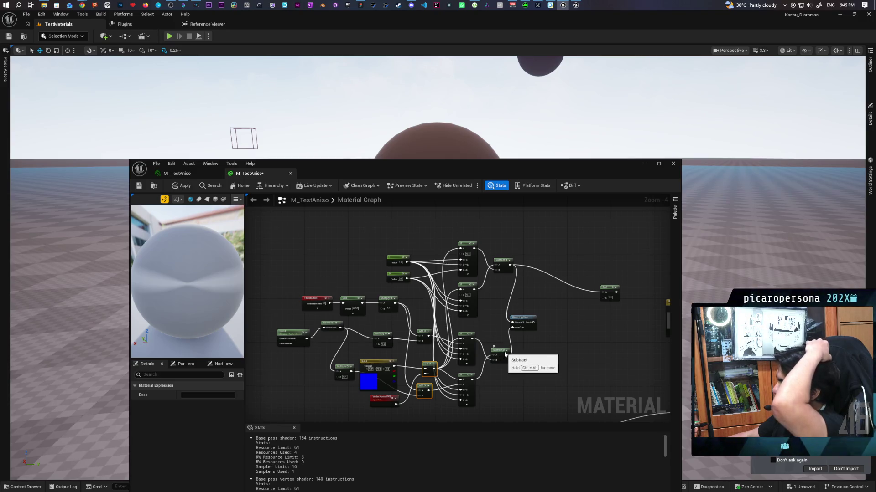
key(space)
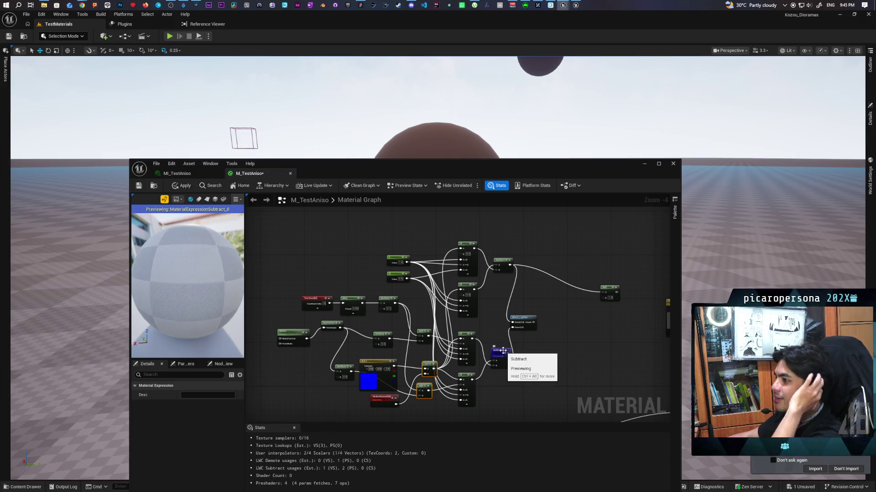
Preview the upper Subtract node's output on the sphere
mouse_move(340, 162)
mouse_down()
mouse_move(440, 157)
mouse_move(407, 158)
mouse_up()
scroll(248, 279, up, 3)
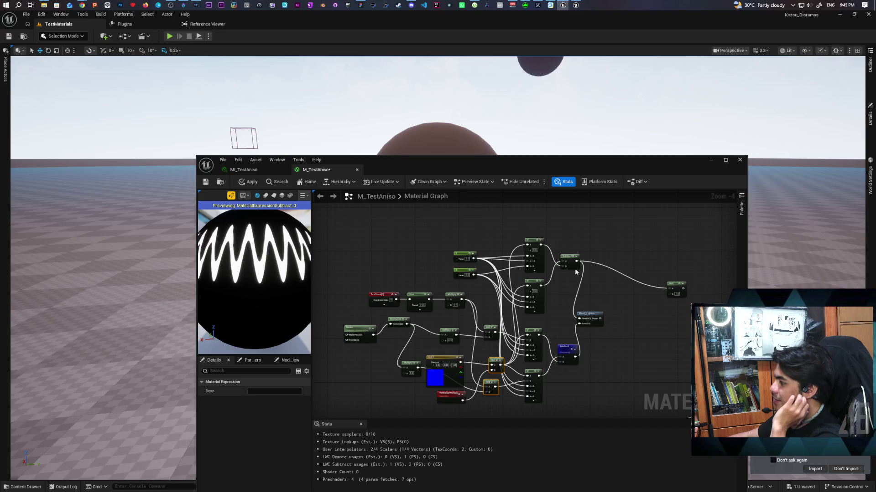
click(572, 257)
key(space)
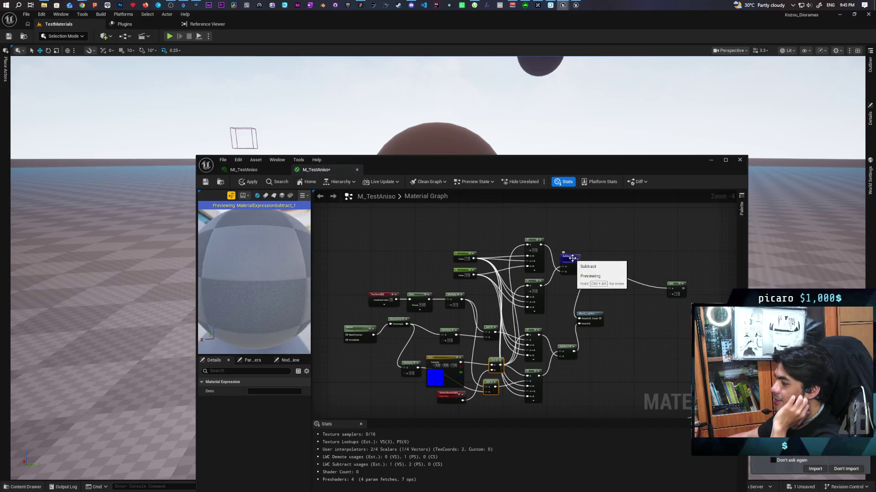
Add a Multiply fed by Blend_Lighten and preview its jagged black-and-white teeth
click(614, 317)
drag(601, 318, 618, 328)
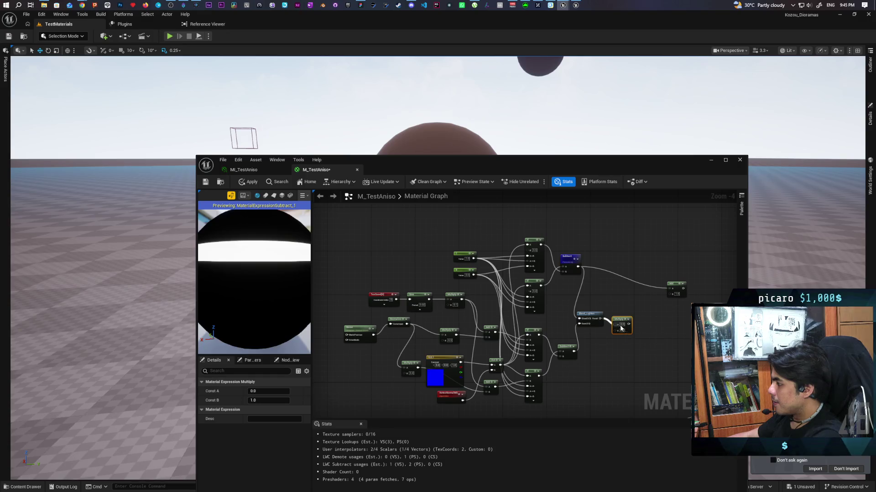
key(space)
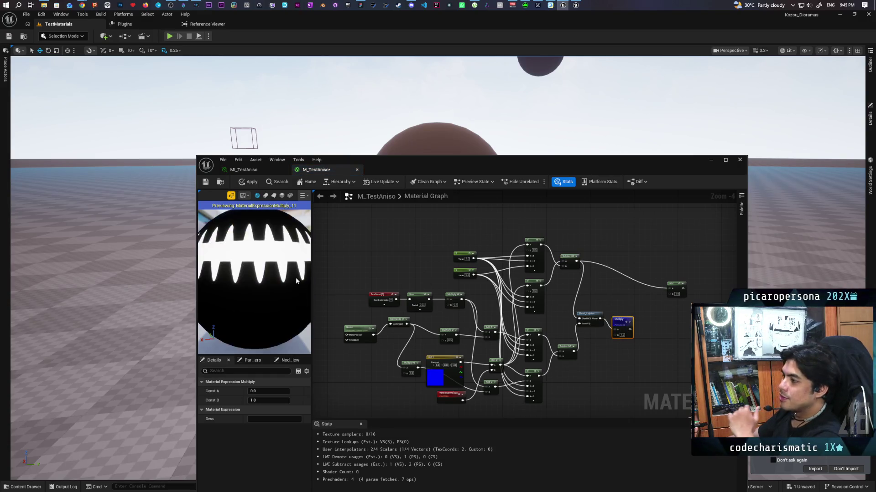
scroll(297, 283, down, 5)
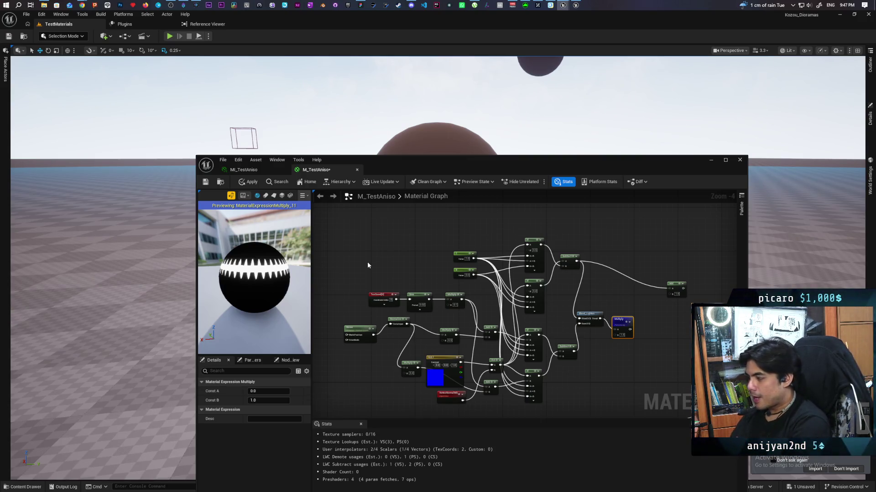
Add a ReflectionVectorWS node via the 'reflec' search above the network
scroll(368, 265, up, 1)
right_click(368, 265)
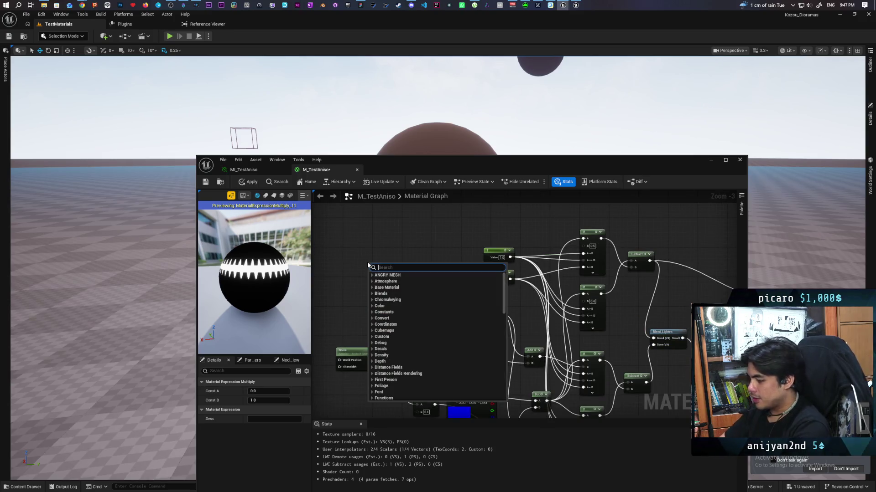
text(reflec)
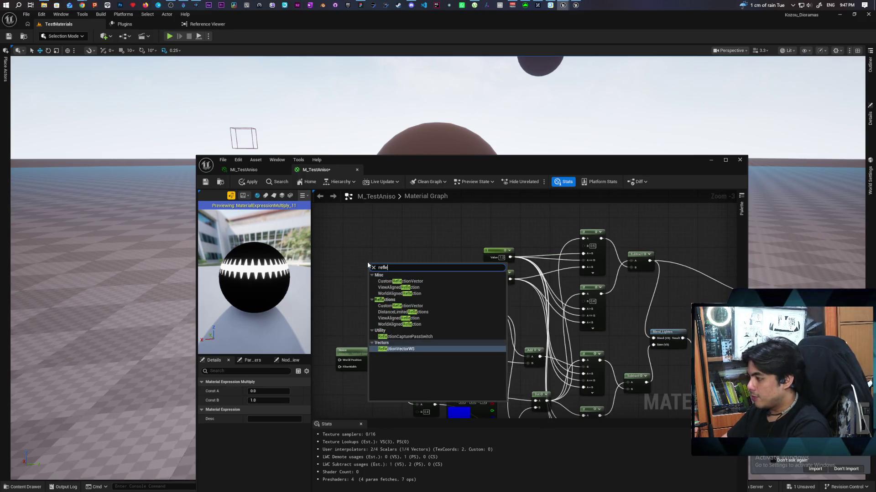
key(Return)
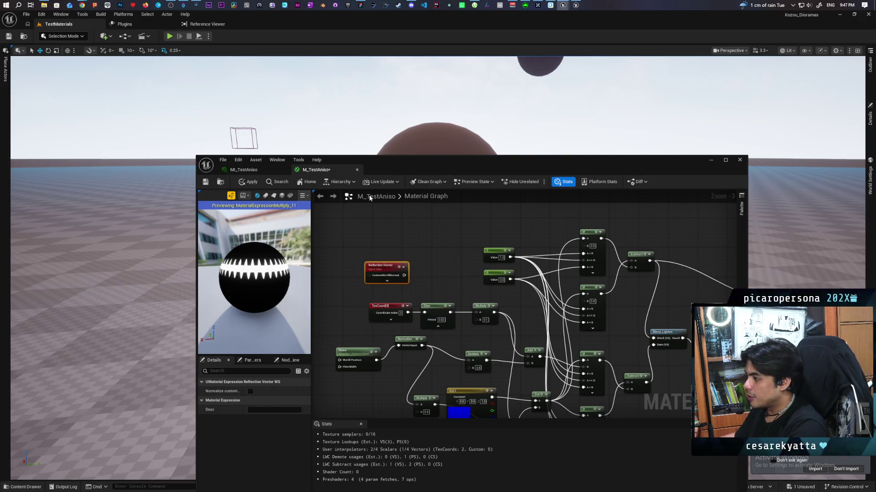
scroll(413, 277, up, 3)
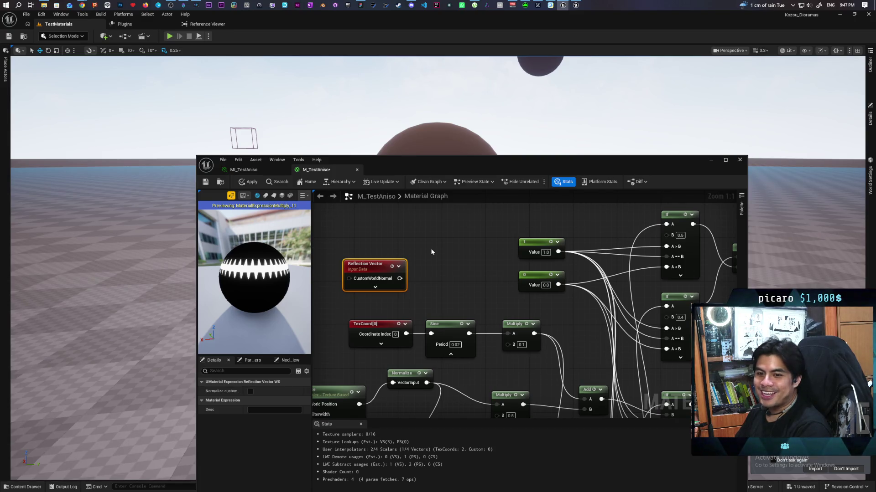
scroll(428, 251, down, 6)
scroll(446, 275, up, 2)
scroll(444, 280, down, 2)
scroll(429, 275, up, 1)
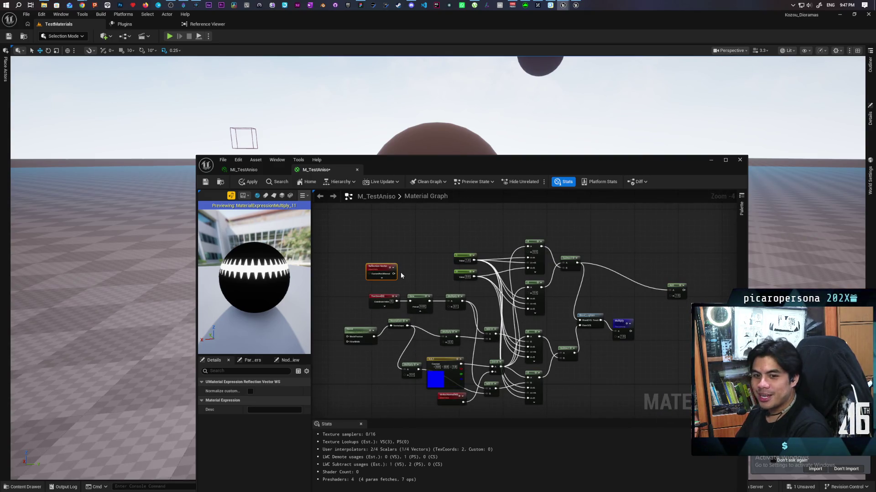
mouse_move(408, 272)
mouse_down()
mouse_move(379, 269)
mouse_move(376, 277)
mouse_move(385, 285)
mouse_move(432, 265)
mouse_move(416, 271)
mouse_move(407, 253)
mouse_move(385, 285)
mouse_move(370, 230)
mouse_move(388, 285)
mouse_up()
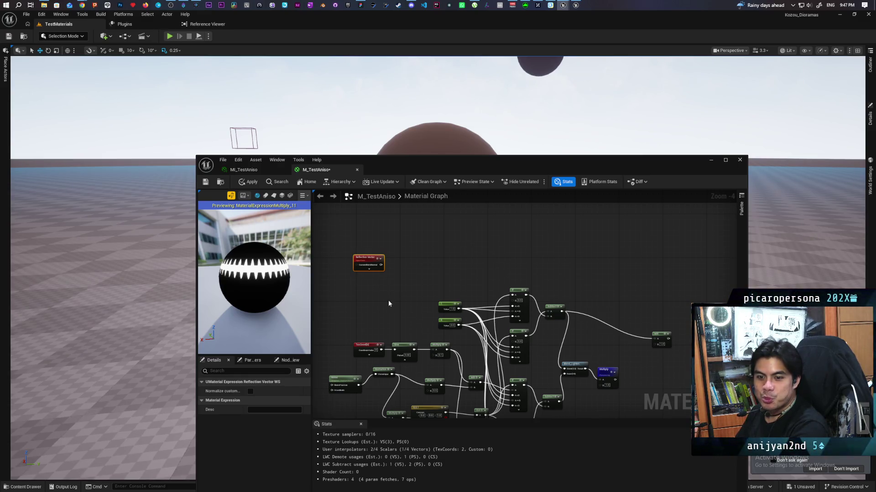
scroll(378, 276, up, 2)
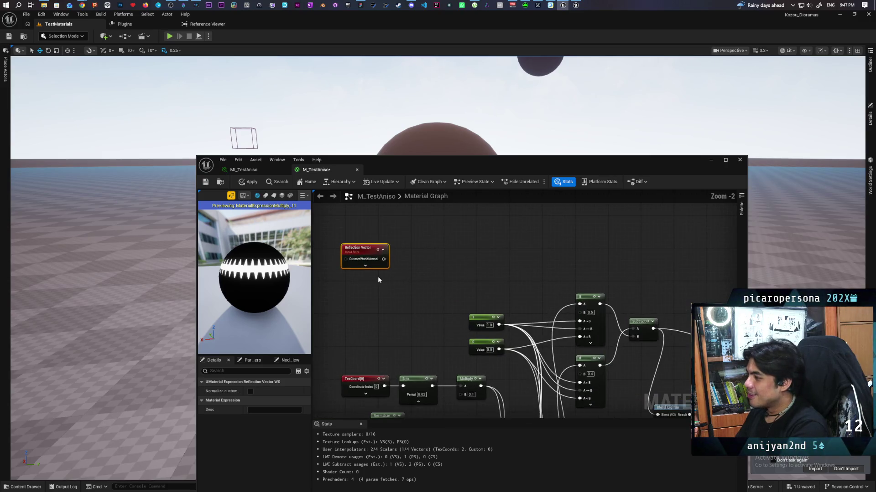
Preview the Reflection Vector output and orbit to inspect its colours
drag(391, 251, 386, 245)
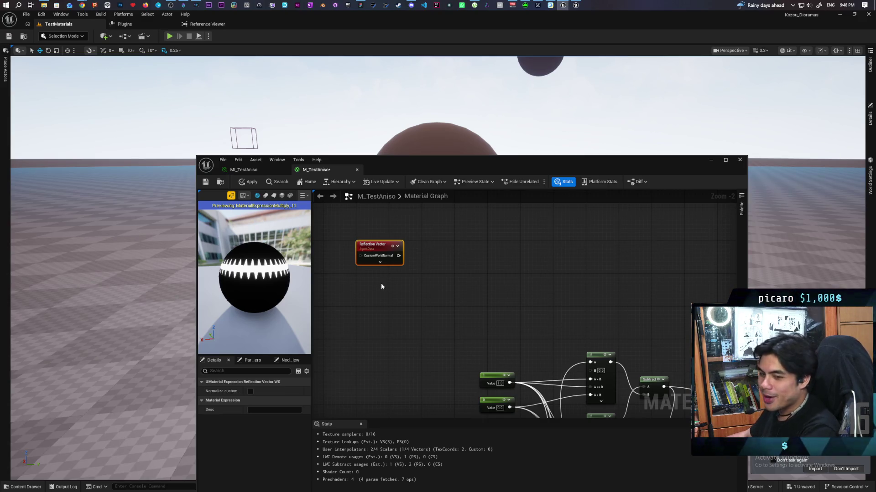
drag(381, 290, 363, 286)
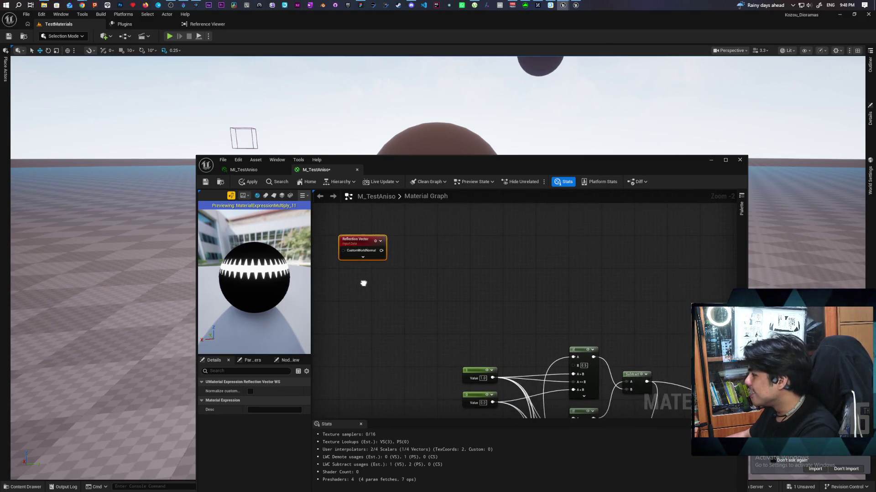
key(space)
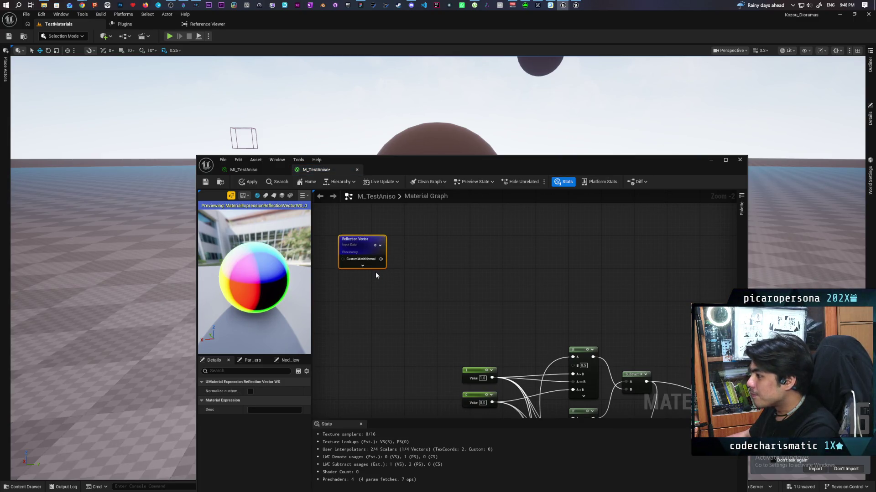
drag(274, 292, 205, 292)
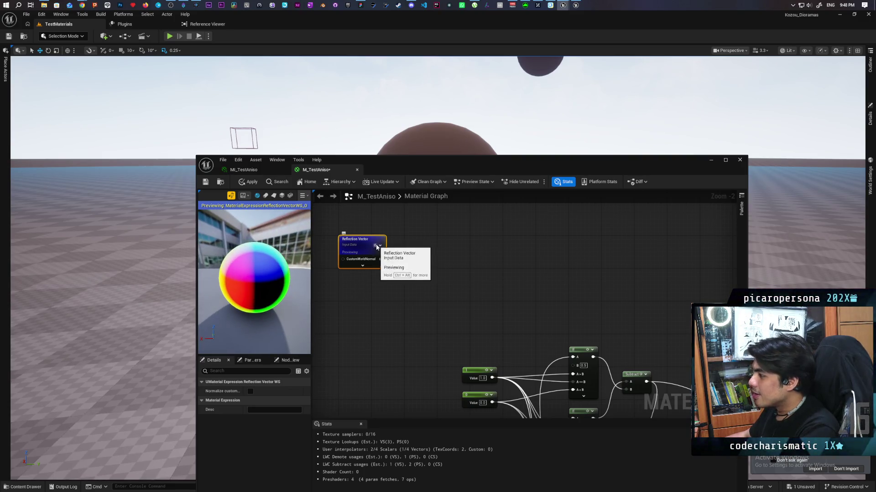
Turn off the Reflection Vector preview and orbit the plain grey sphere
key(space)
scroll(383, 266, up, 2)
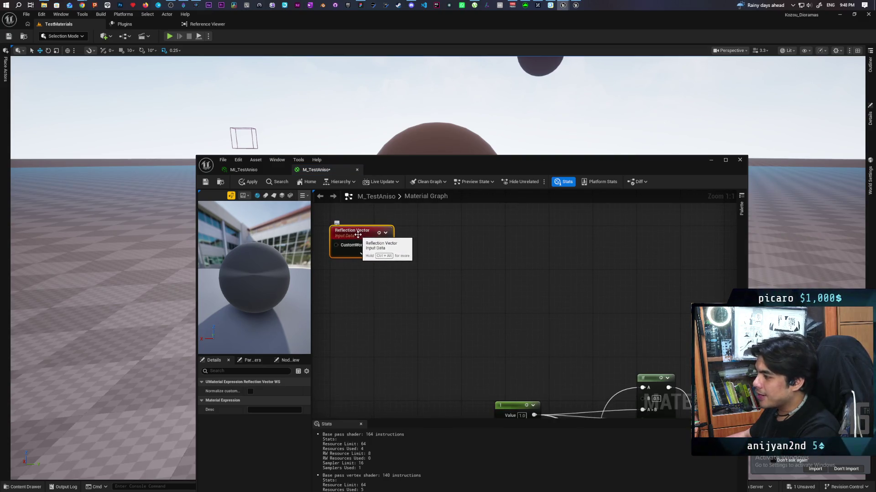
drag(274, 274, 209, 274)
drag(358, 231, 371, 277)
scroll(439, 291, down, 3)
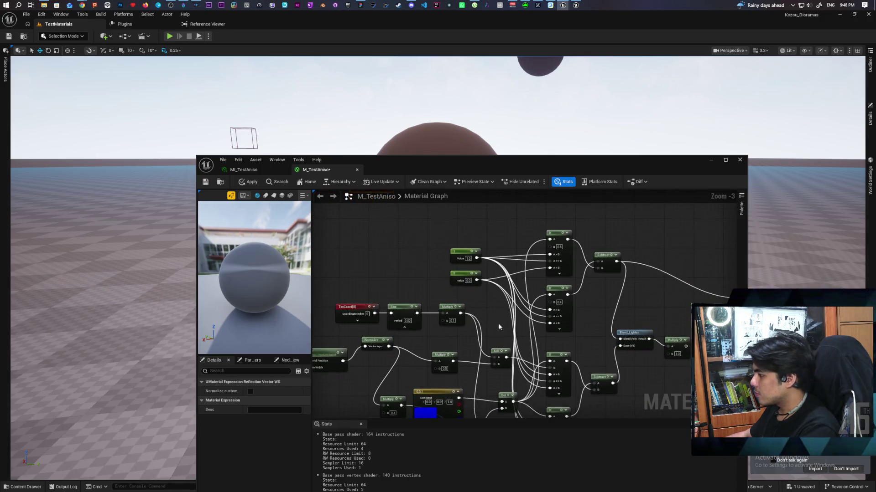
Add a Dot node taking Reflection Vector as A and the blue constant vector as B
click(449, 340)
mouse_move(437, 339)
mouse_down()
mouse_move(396, 281)
mouse_move(397, 268)
mouse_up()
drag(435, 237, 453, 247)
text(dot)
key(Return)
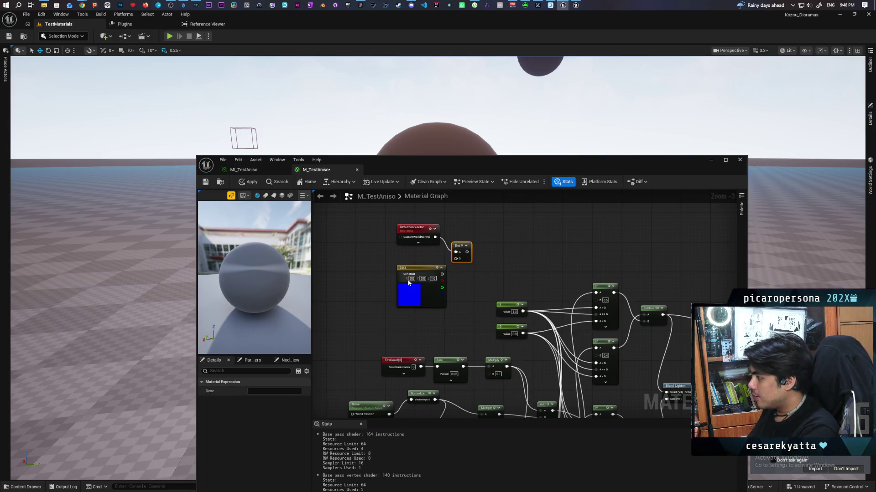
mouse_move(441, 275)
mouse_down()
mouse_move(455, 258)
mouse_move(410, 264)
mouse_up()
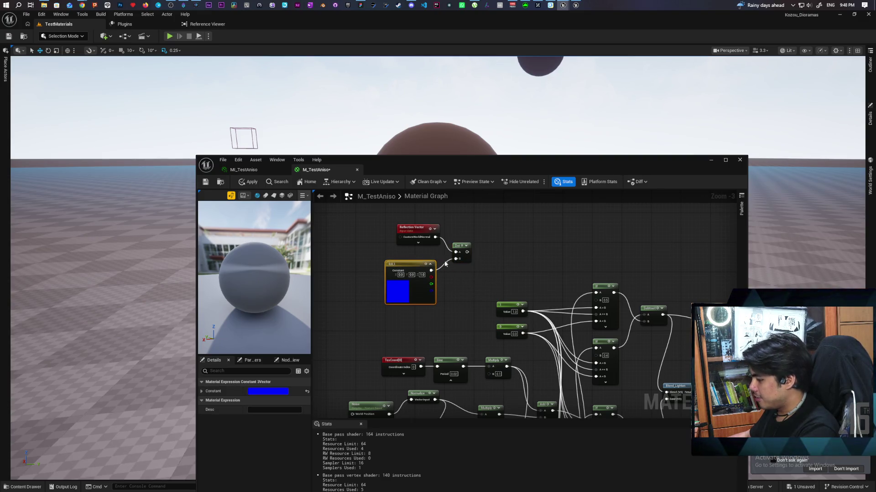
Feed the Dot result into a new Multiply and preview it from above
click(487, 238)
drag(467, 252, 490, 239)
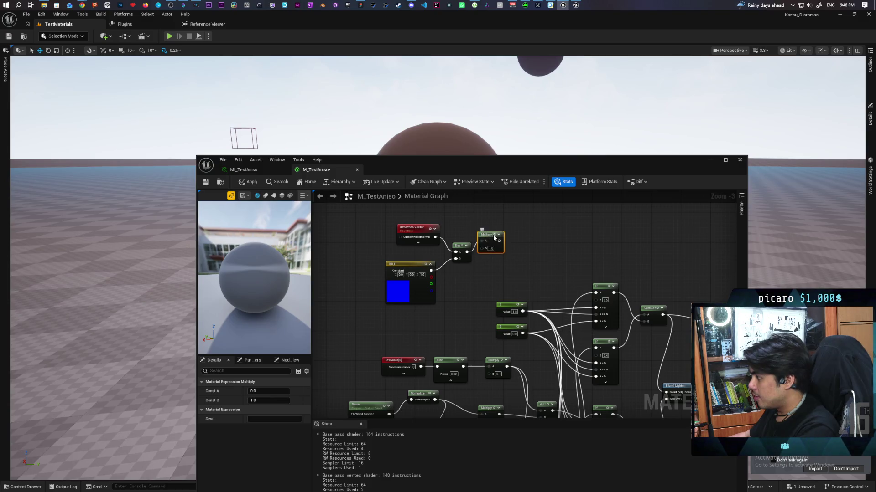
key(space)
mouse_move(270, 308)
mouse_down()
mouse_move(269, 362)
mouse_move(273, 334)
mouse_move(274, 345)
mouse_move(313, 334)
mouse_up()
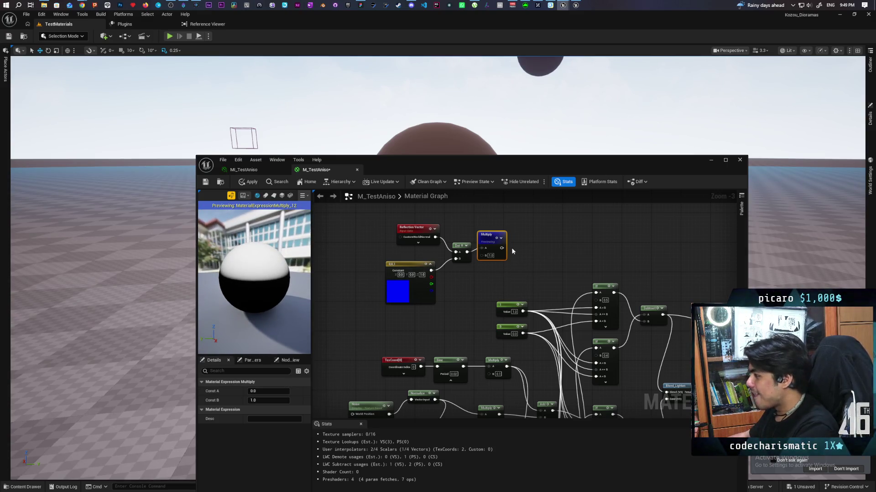
Add a Sine node between the Dot and Multiply nodes
click(472, 272)
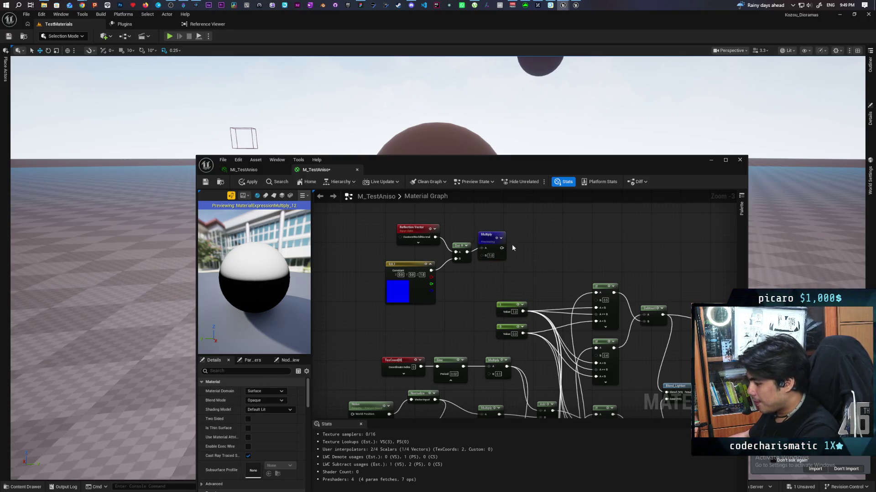
right_click(514, 244)
text(sine)
key(Return)
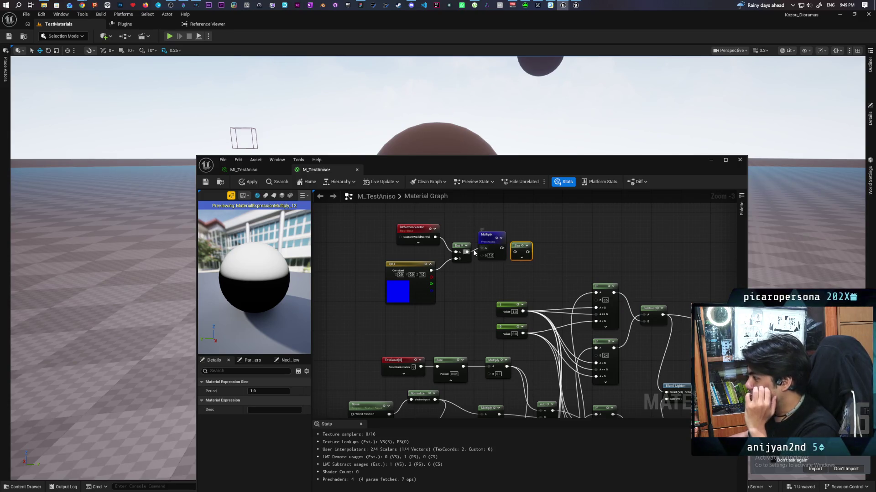
mouse_move(502, 248)
mouse_down()
mouse_move(504, 258)
mouse_move(515, 252)
mouse_move(486, 287)
mouse_move(475, 286)
mouse_move(481, 248)
mouse_move(551, 246)
mouse_up()
drag(484, 279, 491, 249)
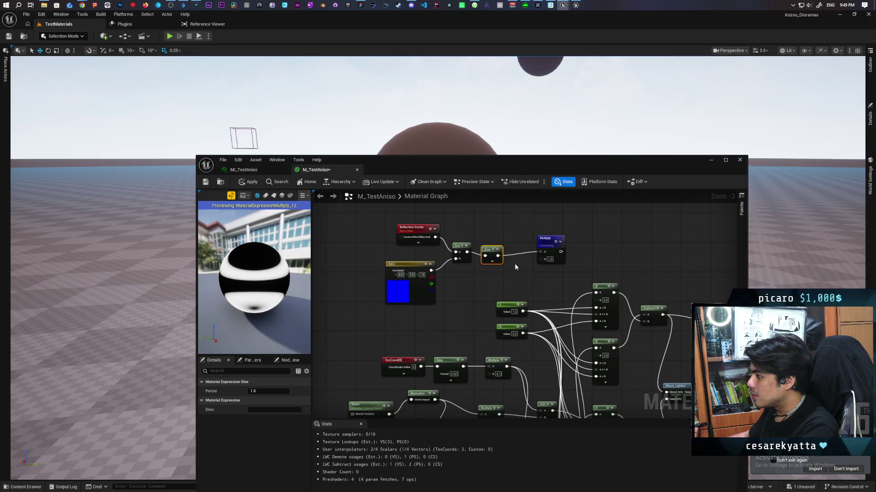
Change the Sine Period, trying 0.5 then 2, to widen the bands
click(491, 261)
text(0.5)
click(495, 224)
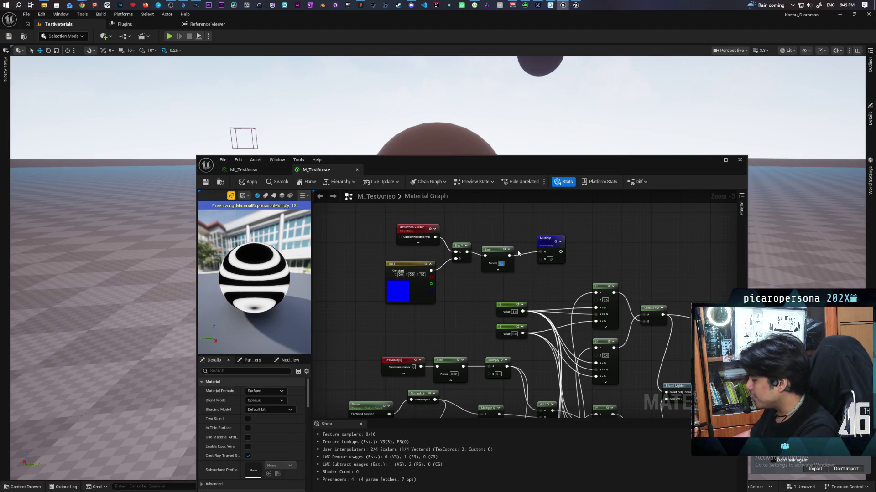
text(2)
key(Return)
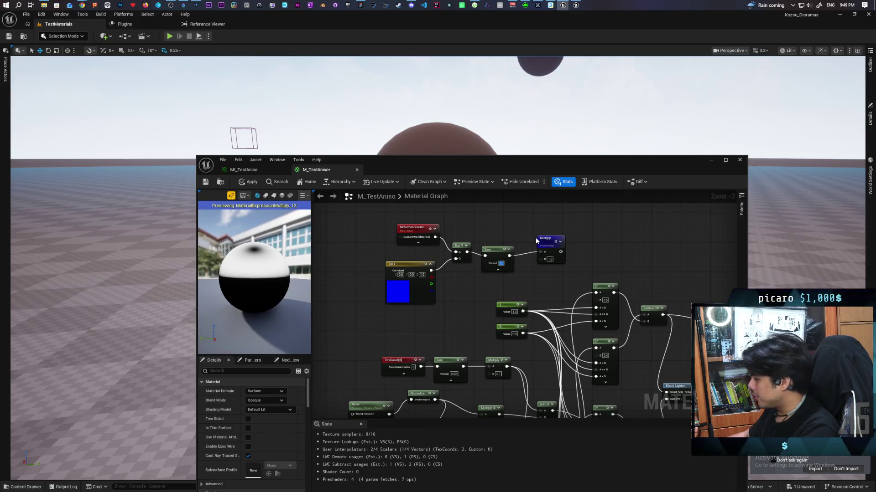
click(496, 248)
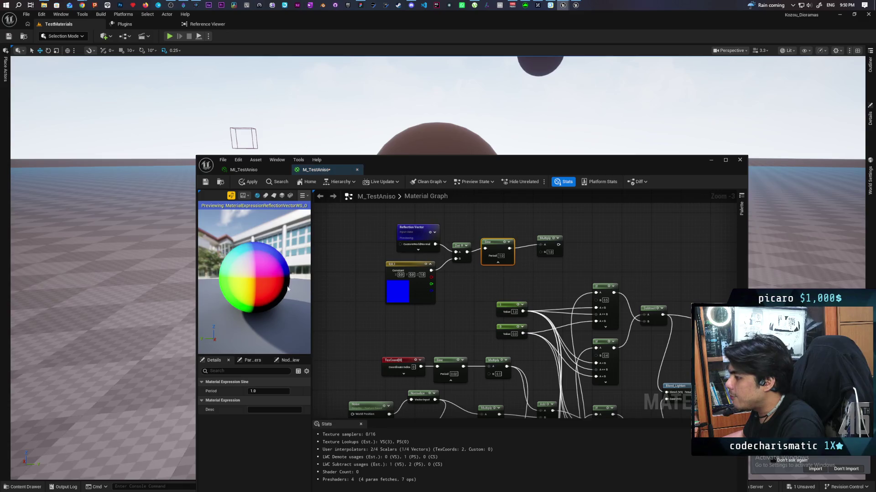
Preview the Dot output and orbit its white-top, black-bottom sphere from below and above
click(430, 228)
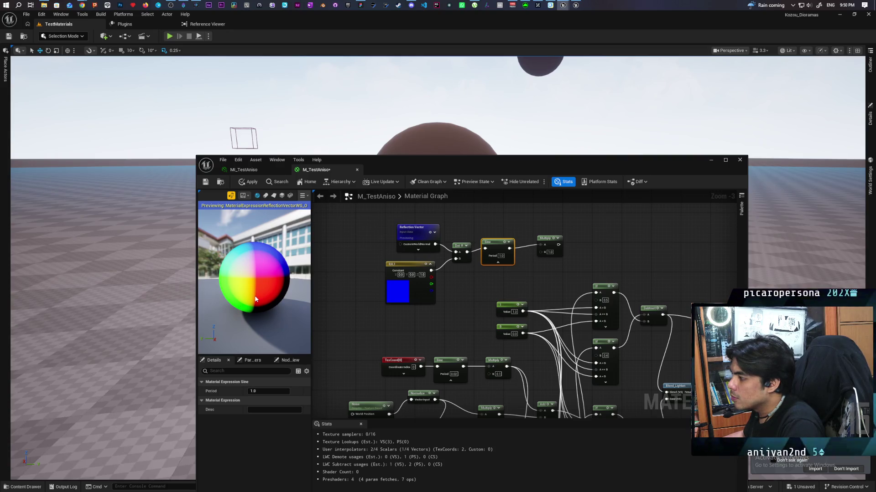
click(462, 247)
mouse_move(256, 297)
mouse_down()
mouse_move(258, 249)
mouse_move(256, 296)
mouse_move(258, 258)
mouse_move(225, 264)
mouse_move(227, 306)
mouse_move(228, 267)
mouse_move(259, 259)
mouse_up()
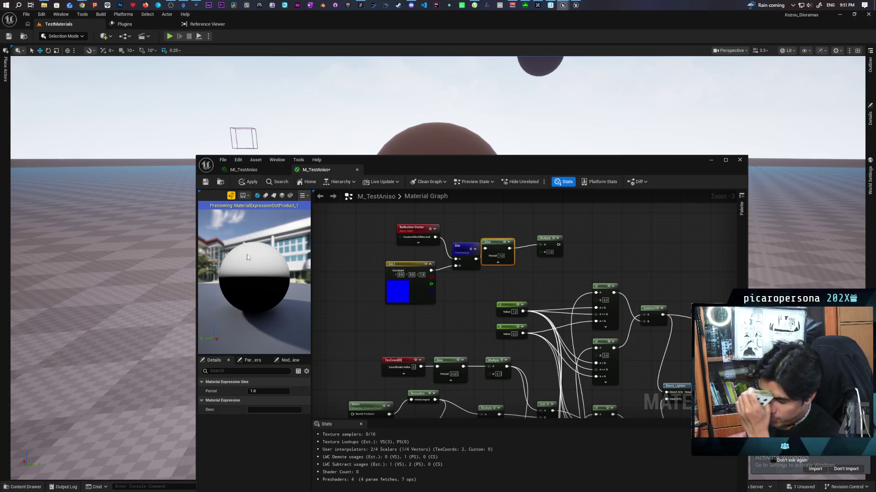
mouse_move(253, 308)
mouse_down()
mouse_move(233, 309)
mouse_move(233, 337)
mouse_move(258, 299)
mouse_up()
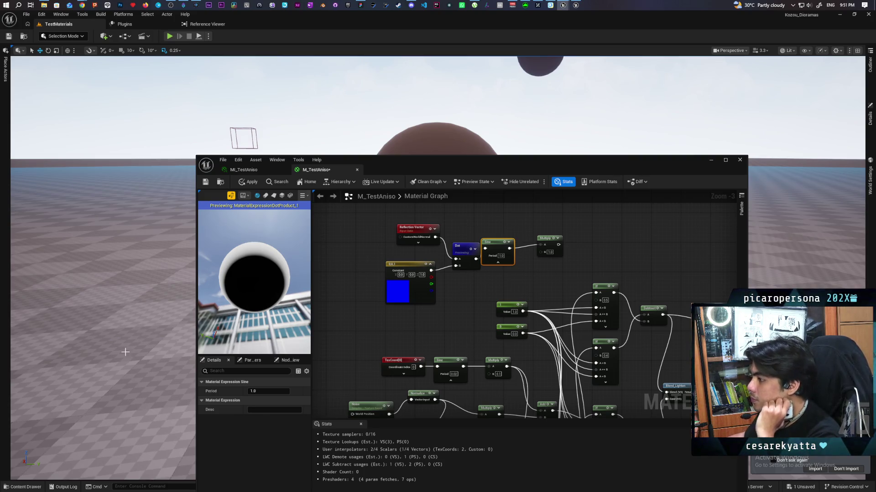
mouse_move(254, 249)
mouse_down()
mouse_move(256, 294)
mouse_move(257, 272)
mouse_move(269, 259)
mouse_up()
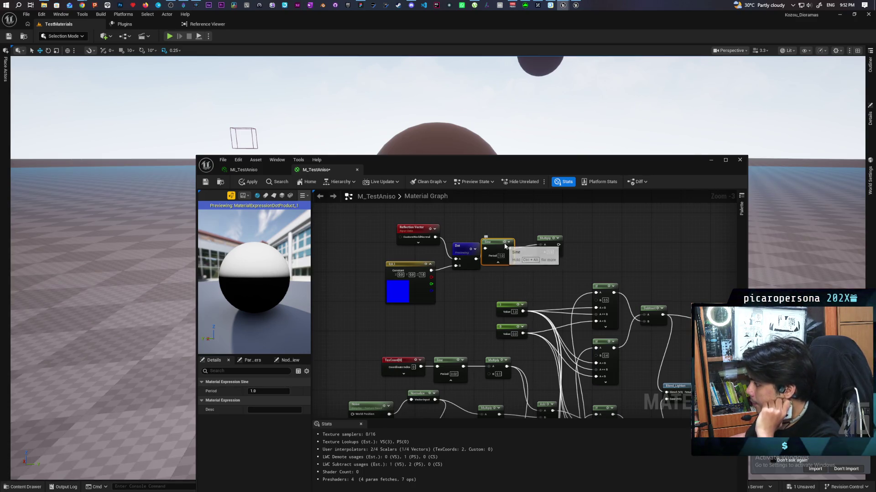
Preview the Sine node's black-and-white bands on the sphere and orbit to view them from below and above
key(space)
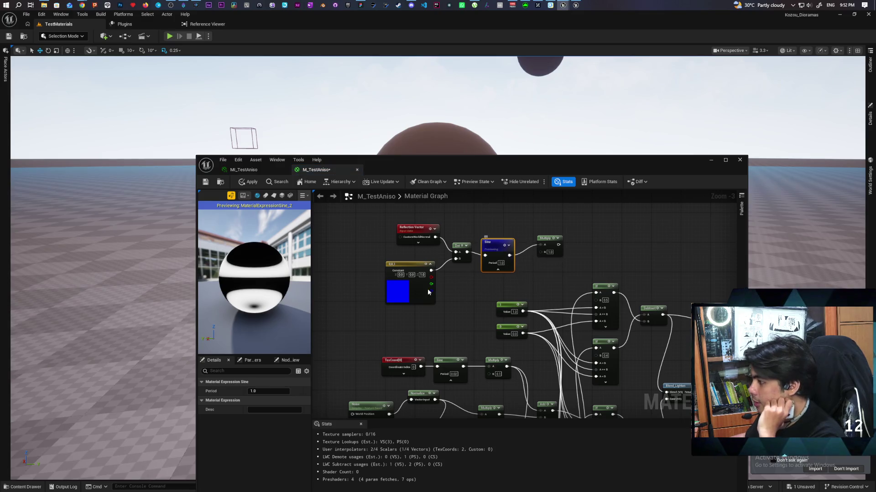
mouse_move(254, 283)
mouse_down()
mouse_move(254, 319)
mouse_move(254, 273)
mouse_move(254, 326)
mouse_move(254, 304)
mouse_up()
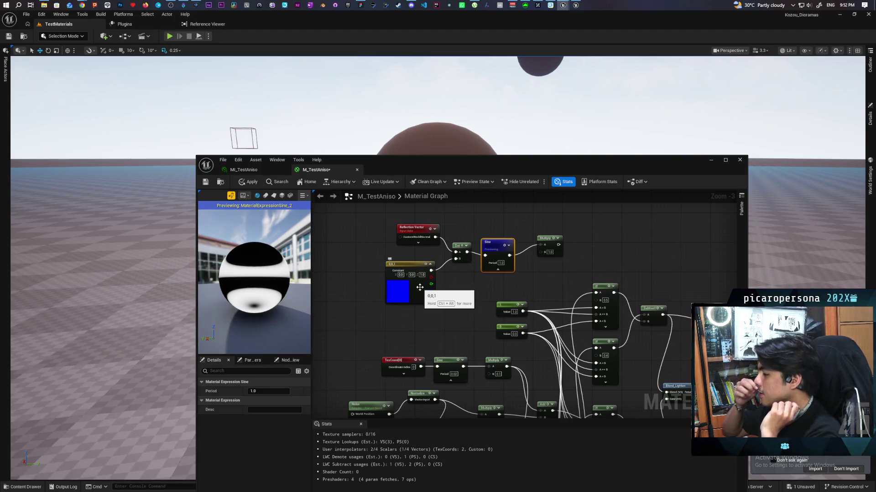
mouse_move(255, 301)
mouse_down()
mouse_move(255, 269)
mouse_move(255, 319)
mouse_move(256, 273)
mouse_move(255, 310)
mouse_move(255, 283)
mouse_up()
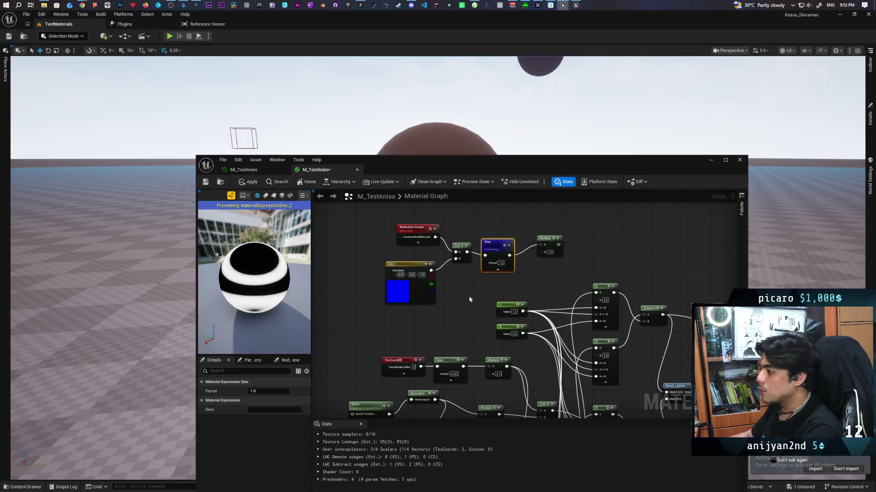
Zoom the graph to 1:1 and select the Reflection Vector, then the Constant node, to inspect them
scroll(456, 297, up, 3)
click(362, 228)
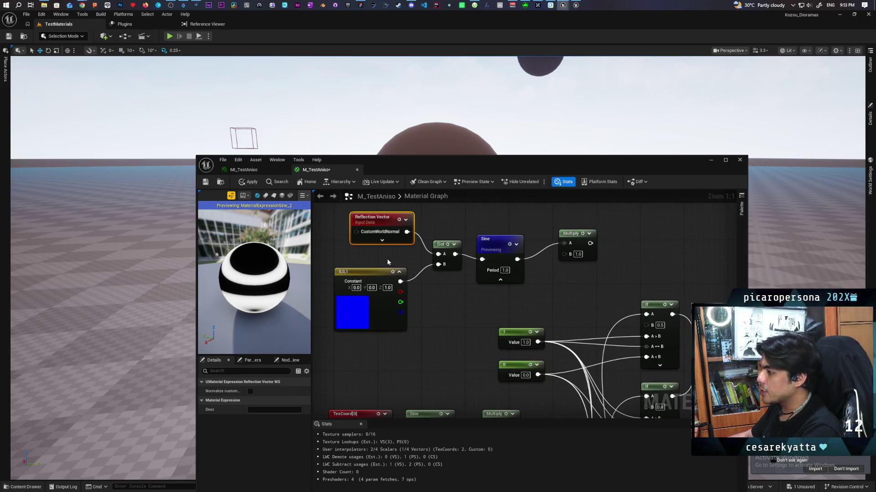
click(388, 262)
drag(334, 257, 412, 312)
click(324, 266)
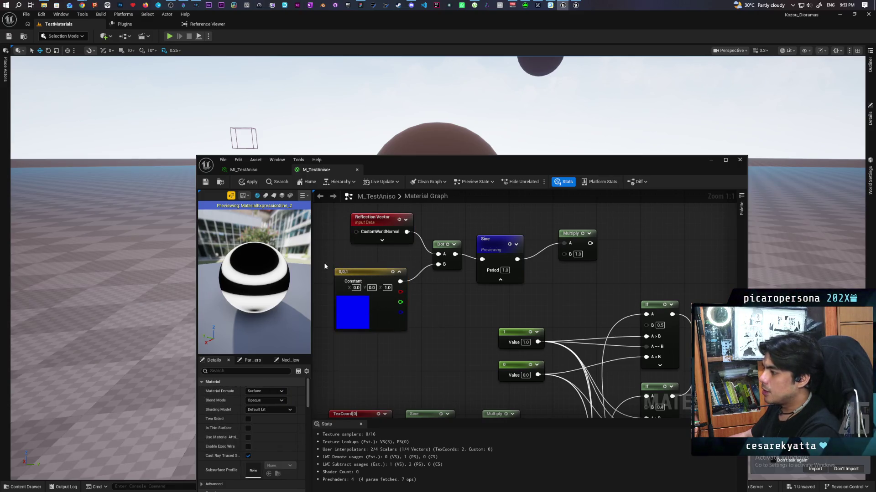
drag(323, 259, 406, 305)
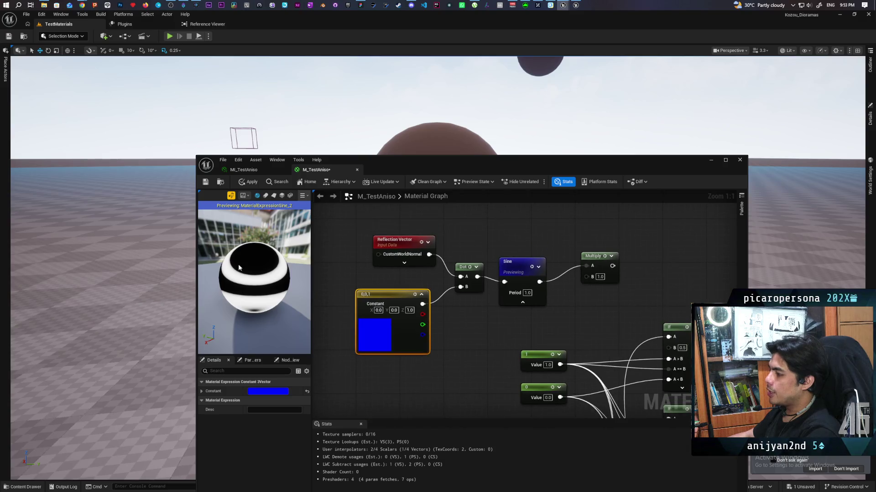
Pan the graph to centre the node chain and shift the Multiply node right
mouse_move(489, 317)
mouse_down()
mouse_move(553, 266)
mouse_move(598, 261)
mouse_up()
click(512, 296)
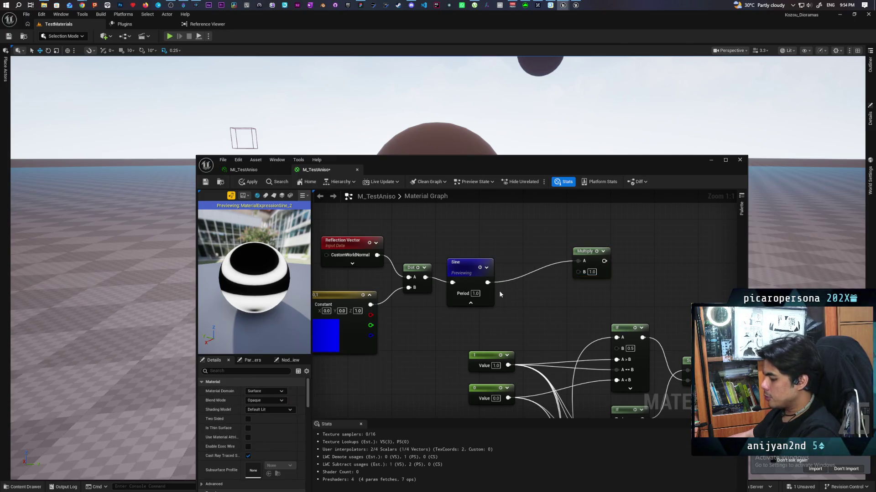
Add a Clamp node through the 'cla' search and place it beside the Sine node
right_click(521, 291)
text(cla)
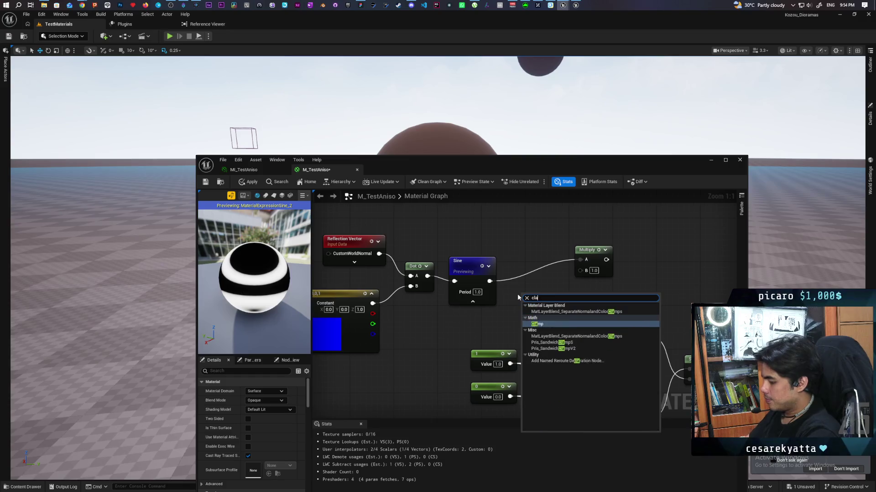
key(Return)
mouse_move(533, 295)
mouse_down()
mouse_move(529, 275)
mouse_move(520, 282)
mouse_move(586, 260)
mouse_up()
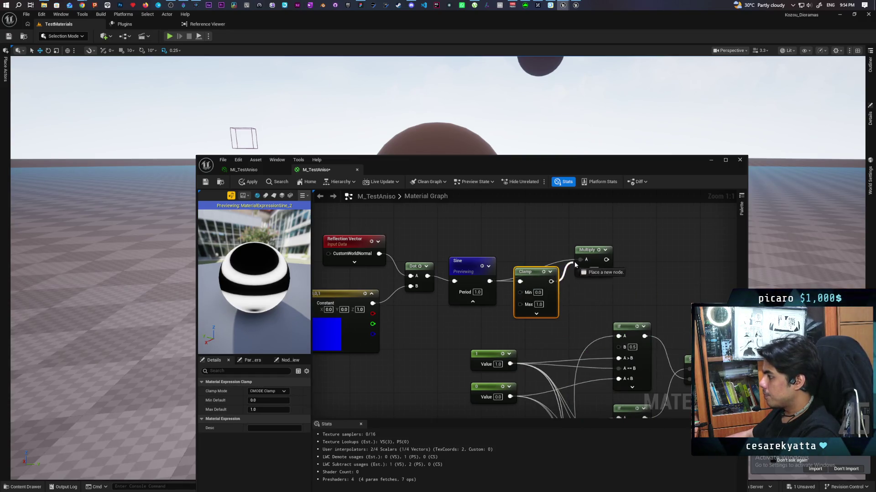
Preview the Multiply output with the clamp in place and orbit the sphere to check the bands
click(598, 251)
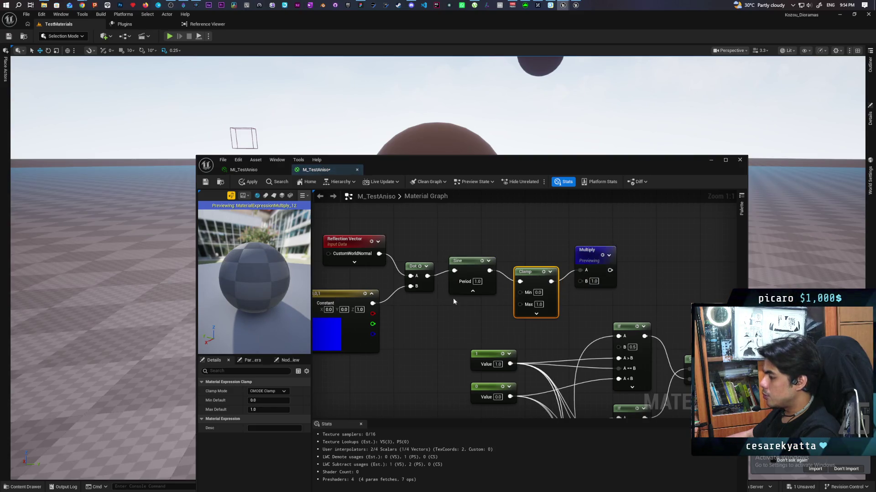
drag(284, 311, 271, 297)
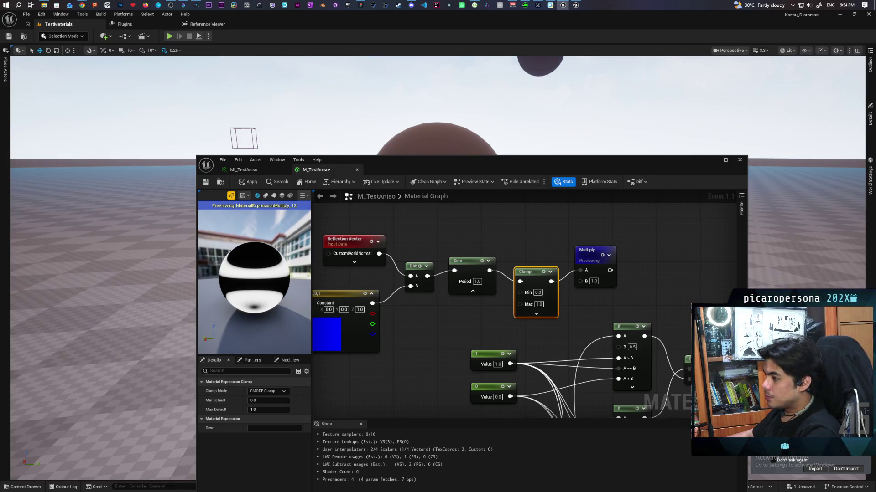
drag(271, 297, 239, 275)
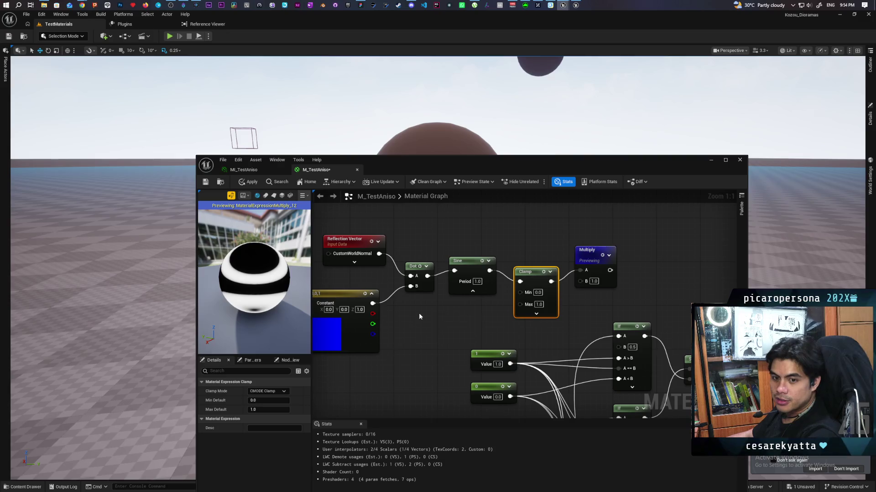
drag(456, 169, 439, 283)
Select the level sphere, then move the Reflection Vector node up-left and the Dot node beside it
click(428, 193)
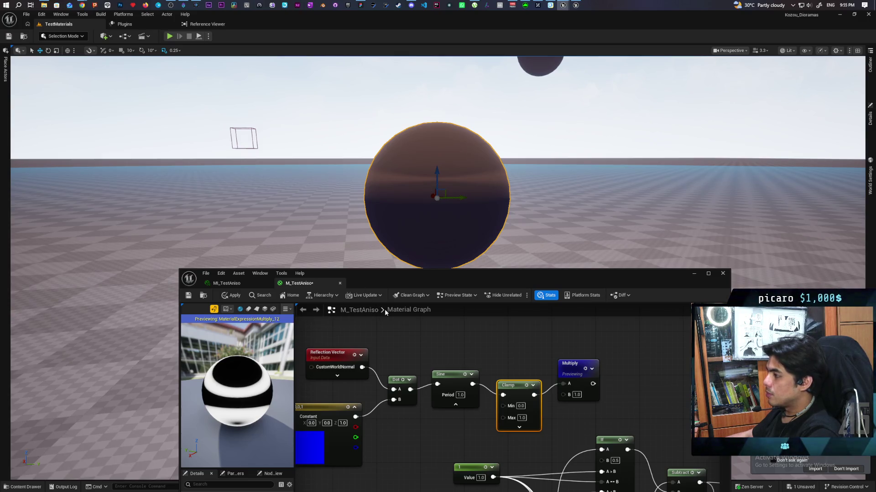
drag(446, 275, 448, 260)
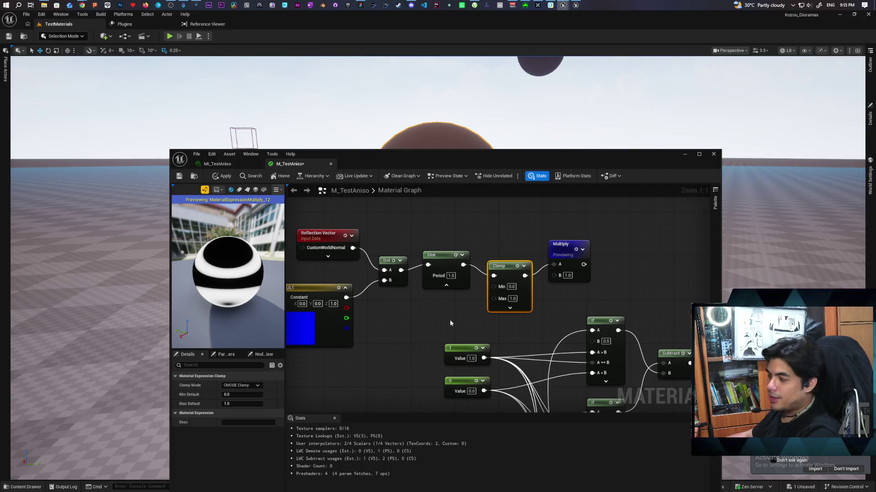
scroll(414, 313, down, 1)
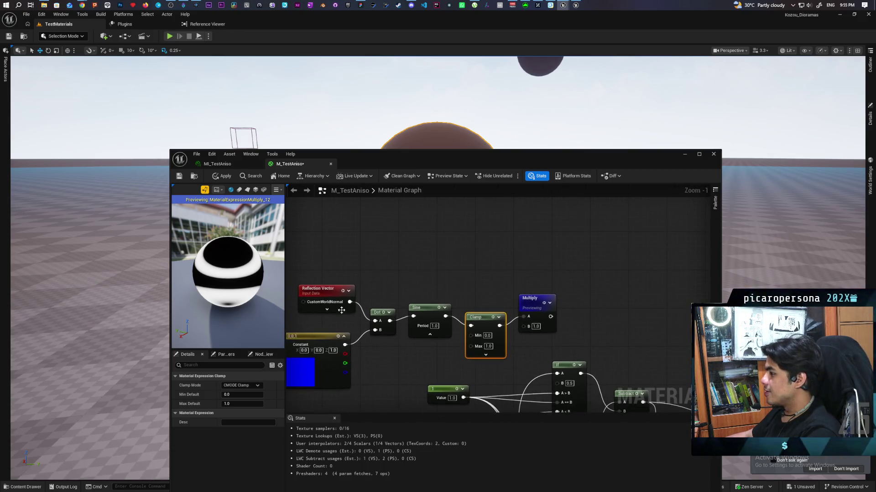
mouse_move(392, 270)
mouse_down()
mouse_move(368, 248)
mouse_move(382, 235)
mouse_up()
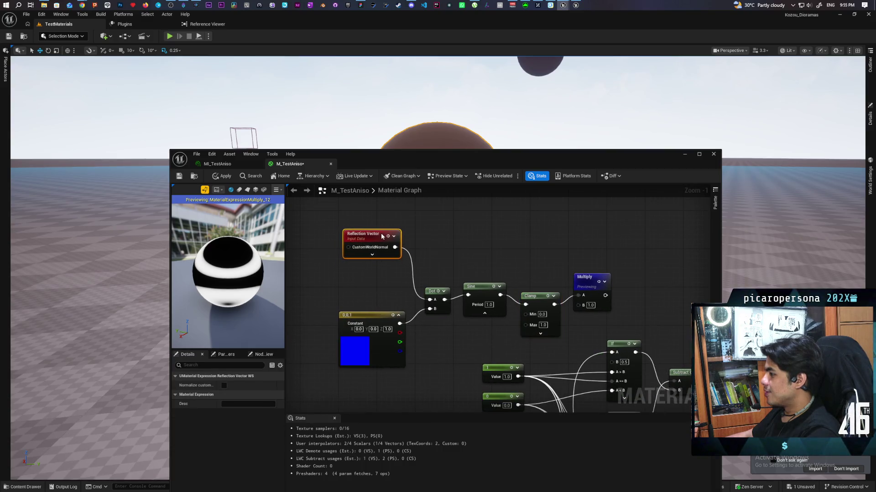
drag(445, 315, 441, 263)
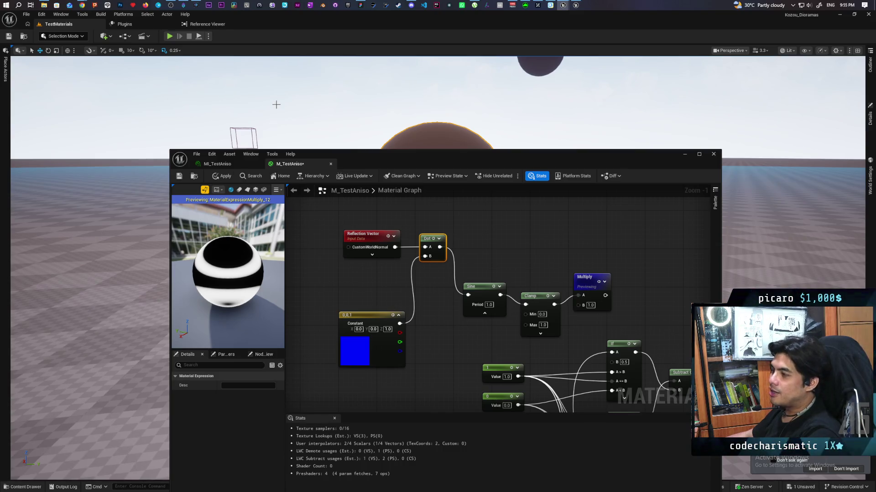
Nudge the Sine node slightly lower and move the material editor aside to reveal the level sphere
drag(374, 154, 394, 288)
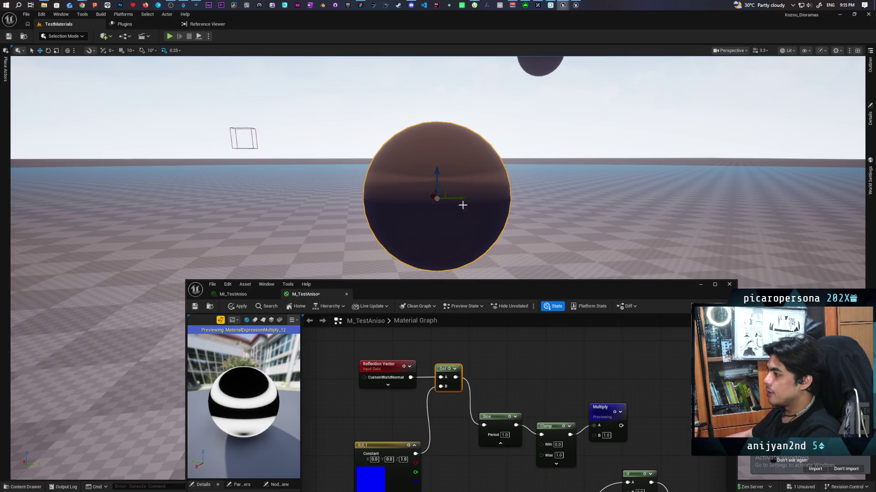
drag(410, 284, 338, 164)
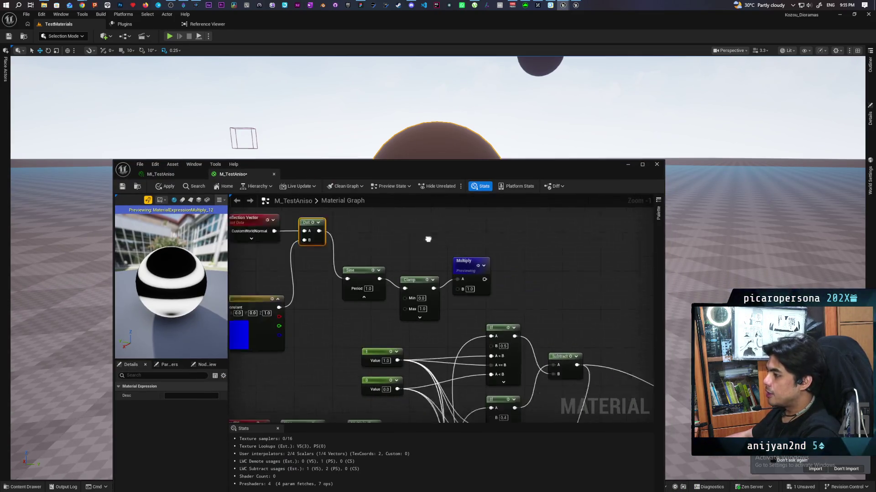
scroll(338, 229, down, 4)
scroll(387, 326, up, 2)
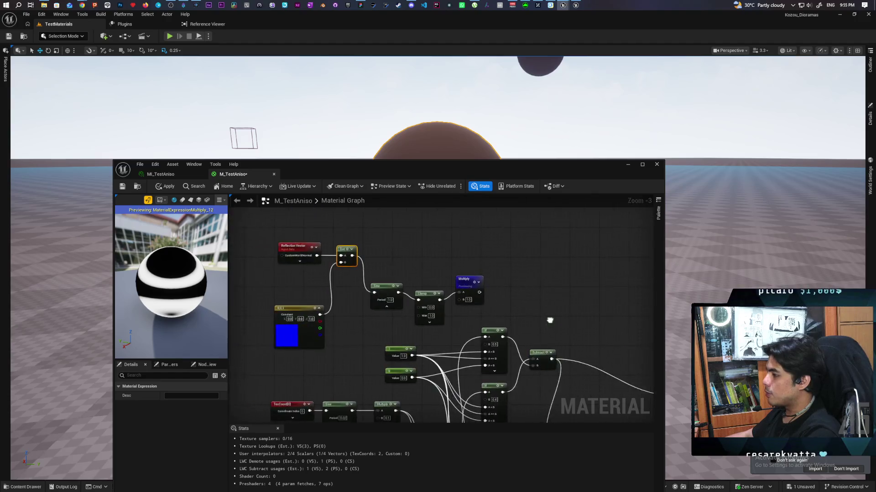
scroll(385, 322, up, 1)
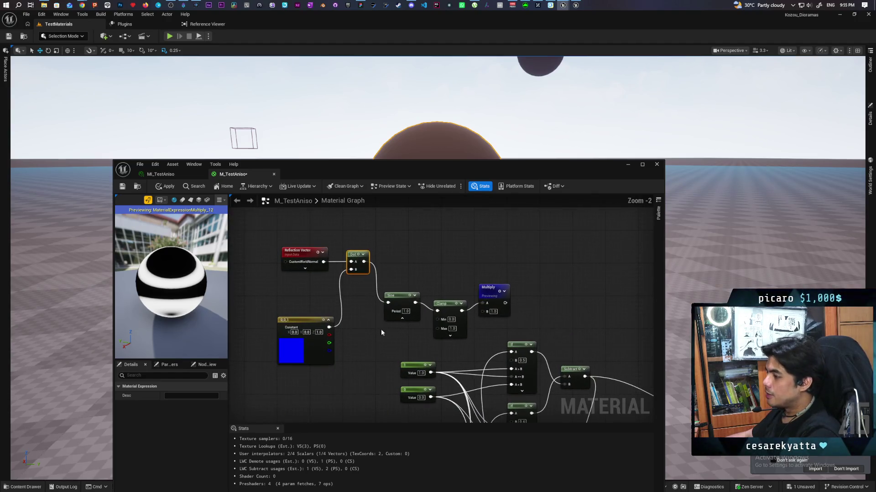
click(397, 299)
drag(397, 298, 395, 300)
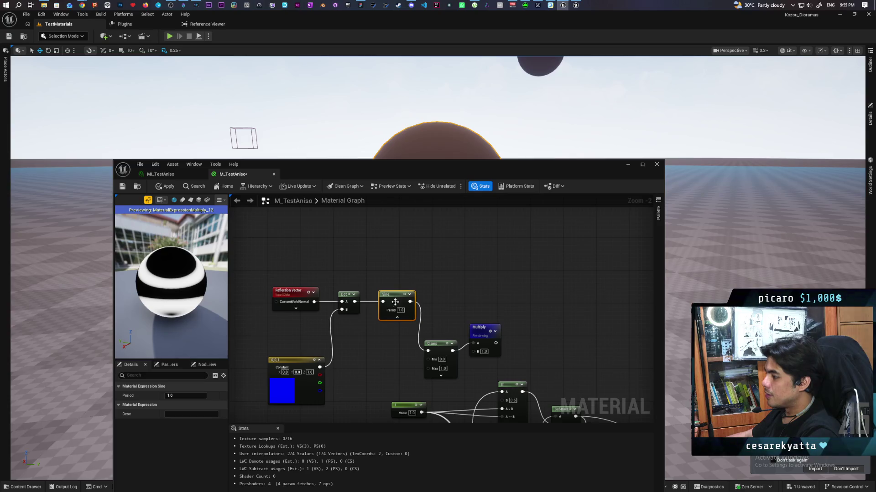
drag(466, 174, 485, 290)
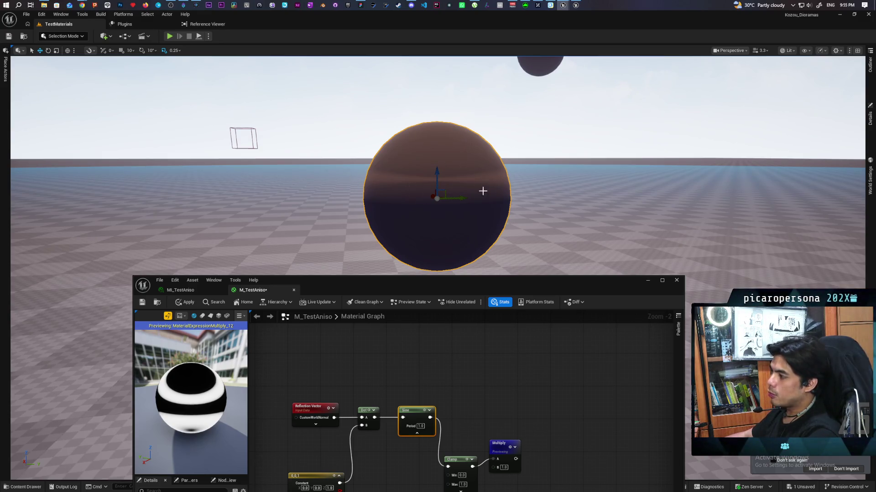
Test-rotate the level sphere with the E gizmo, undo it, and raise the material editor window
key(e)
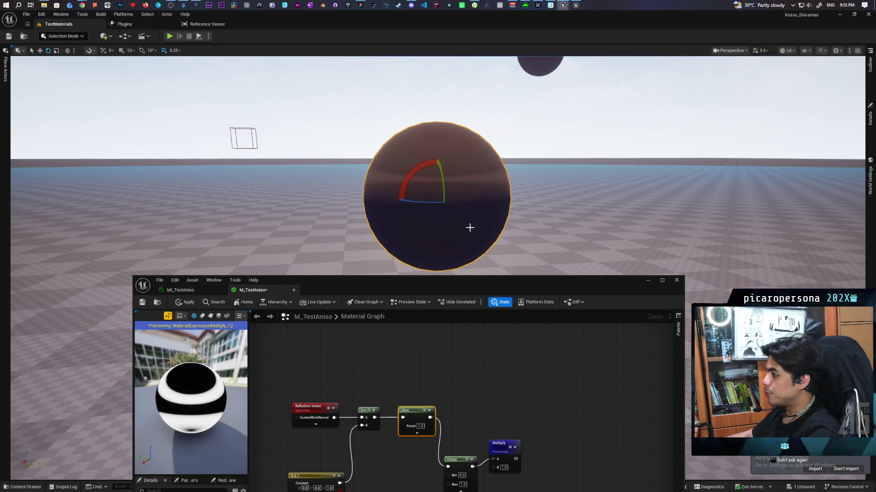
drag(422, 167, 396, 191)
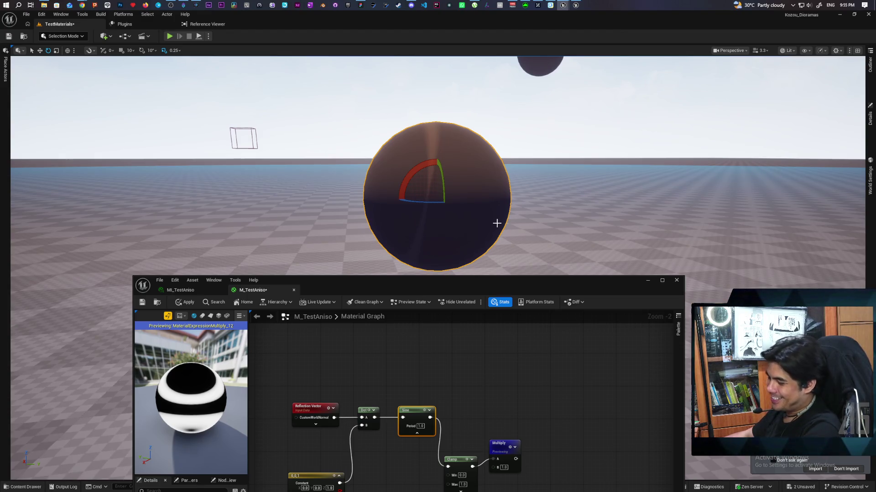
key(ctrl+z)
mouse_move(489, 282)
mouse_down()
mouse_move(485, 218)
mouse_move(460, 259)
mouse_move(473, 132)
mouse_up()
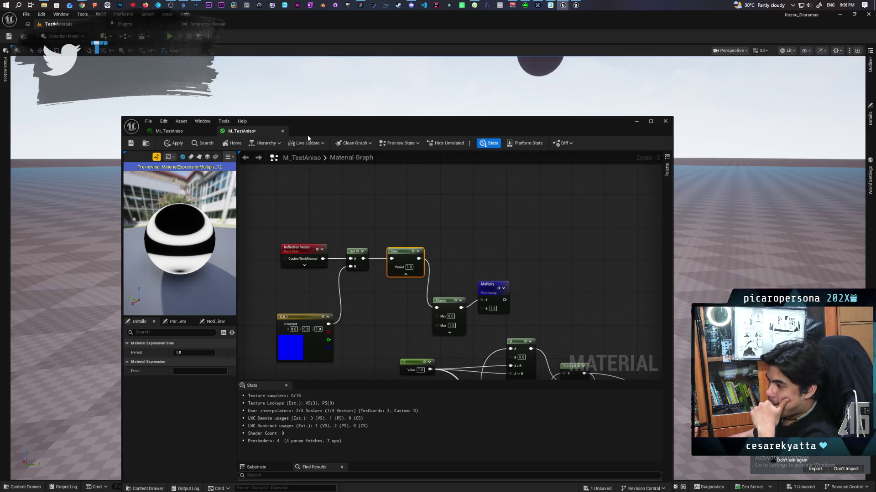
Save M_TestAniso, then lower and raise the editor to check the sphere and its stats
click(132, 144)
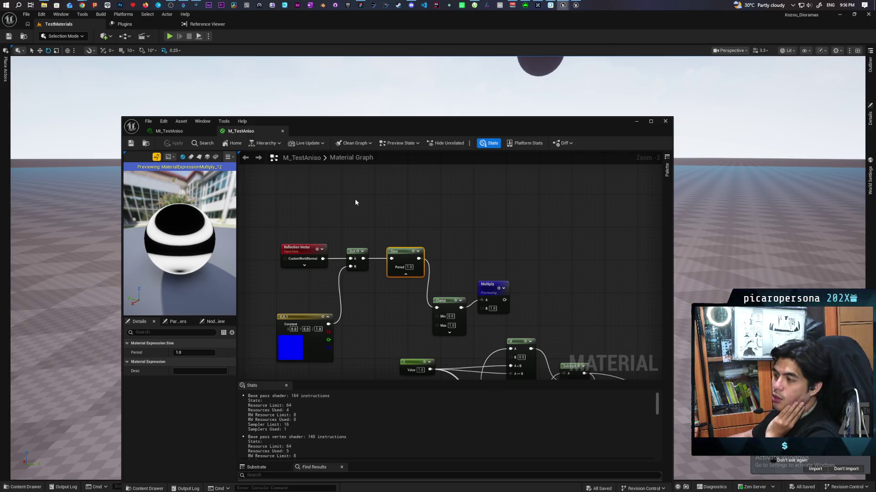
drag(339, 122, 318, 281)
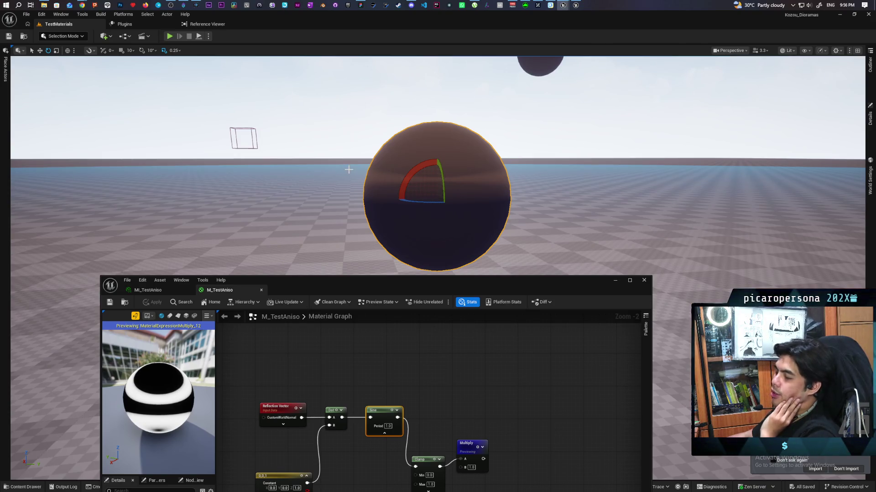
mouse_move(308, 284)
mouse_down()
mouse_move(318, 177)
mouse_move(314, 246)
mouse_up()
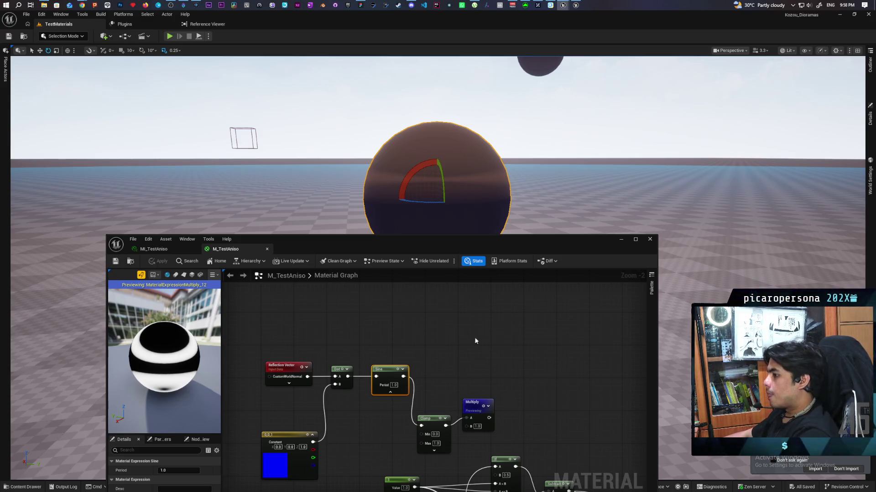
Turn off the Multiply node preview so the preview sphere shows the whole material
scroll(464, 358, down, 4)
scroll(303, 306, up, 4)
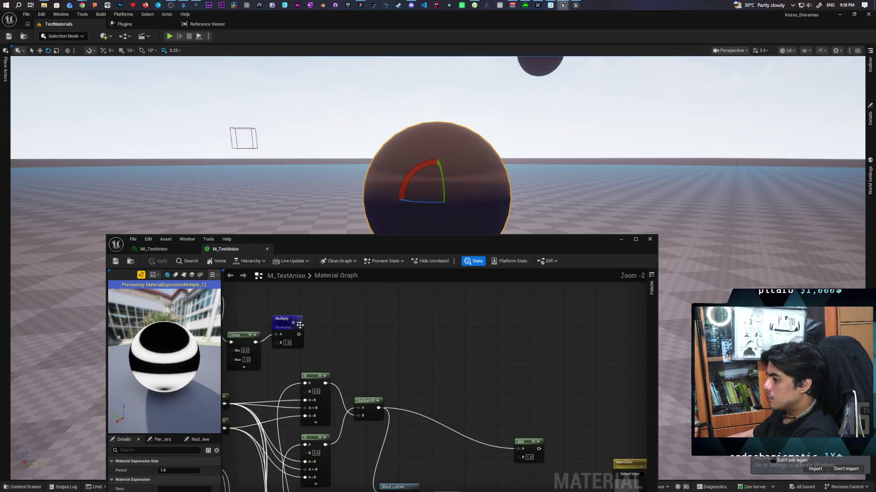
key(space)
mouse_move(397, 352)
mouse_down()
mouse_move(366, 293)
mouse_move(343, 284)
mouse_up()
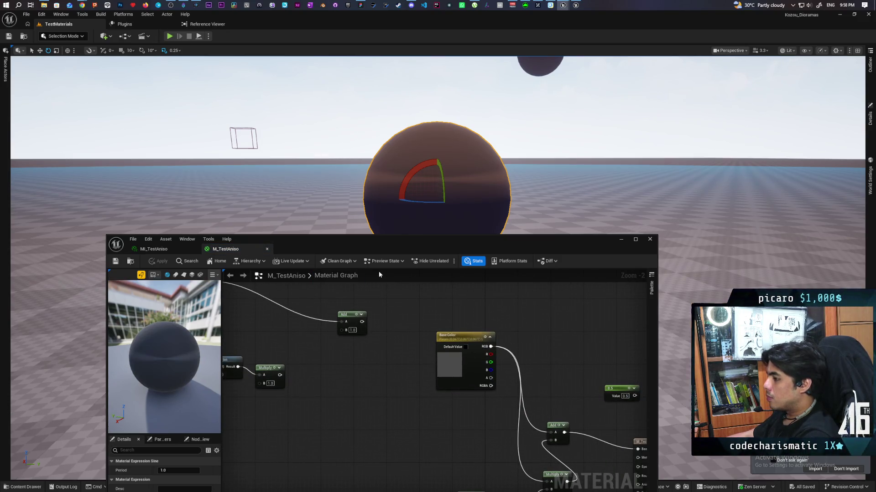
mouse_move(357, 246)
mouse_down()
mouse_move(363, 293)
mouse_move(363, 284)
mouse_up()
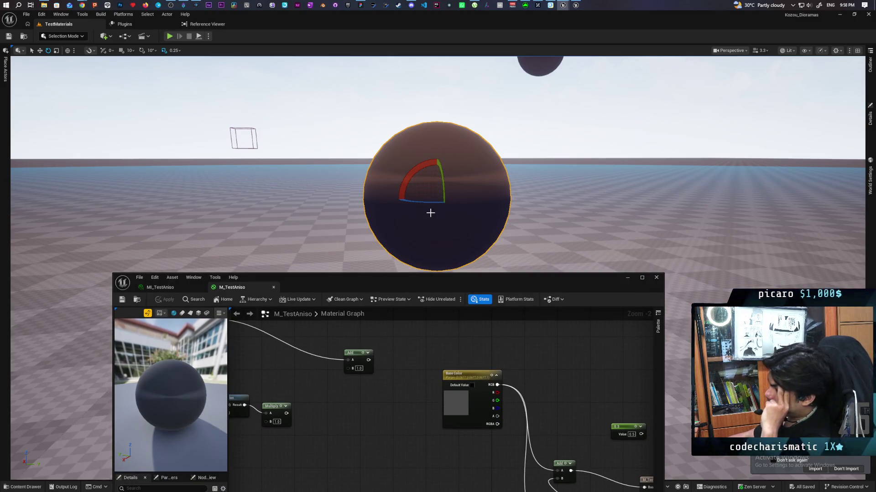
Rotate the level sphere twice to watch the highlight, undoing each rotation
mouse_move(410, 176)
mouse_down()
mouse_move(389, 176)
mouse_move(420, 165)
mouse_up()
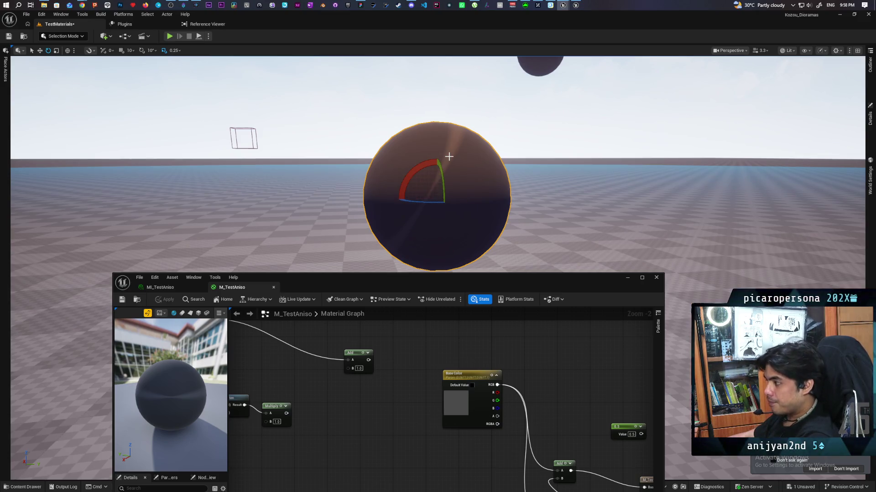
key(ctrl+z)
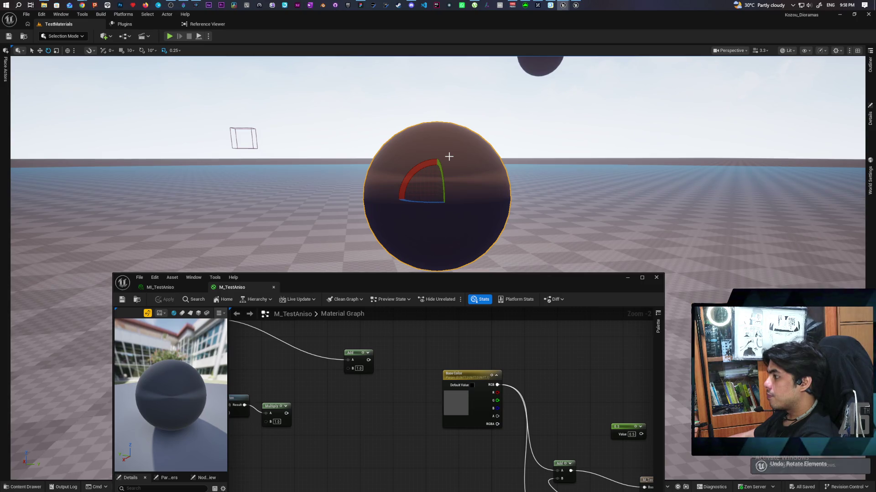
drag(433, 164, 405, 172)
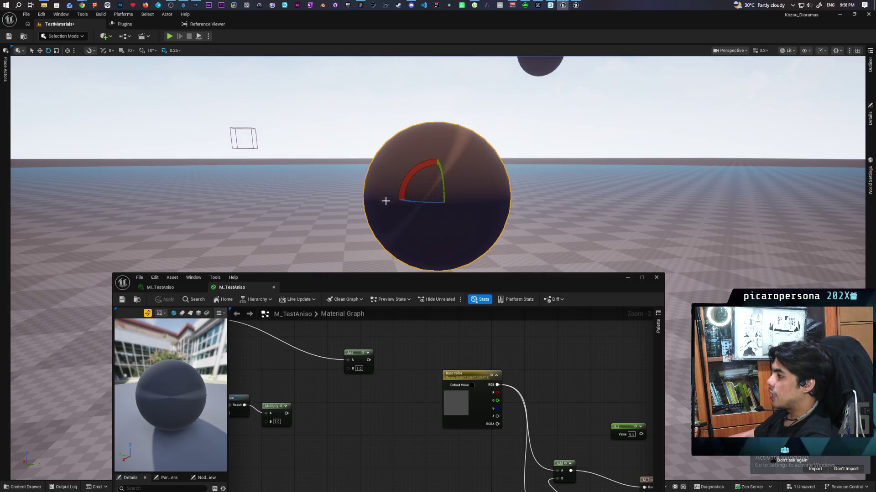
key(ctrl+z)
scroll(483, 360, up, 1)
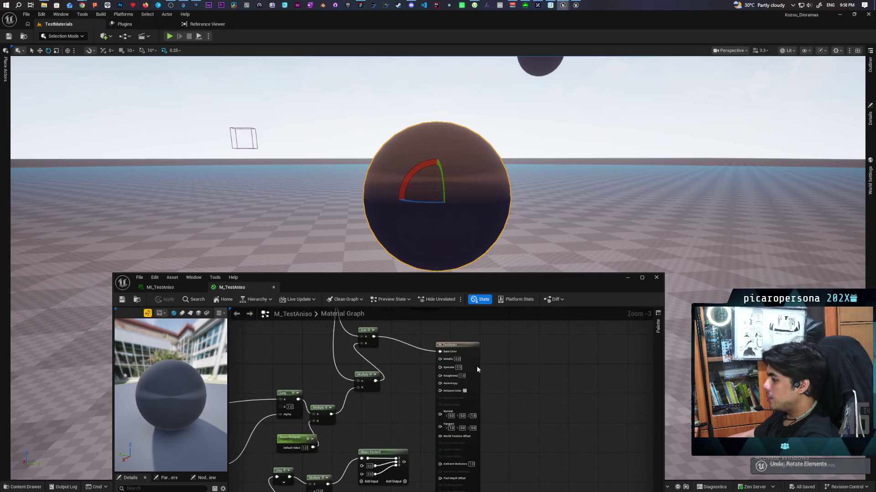
Wire a new Constant of 0.5 into Anisotropy and apply the material
click(371, 405)
mouse_move(405, 415)
mouse_down()
mouse_move(452, 400)
mouse_move(446, 381)
mouse_up()
click(394, 416)
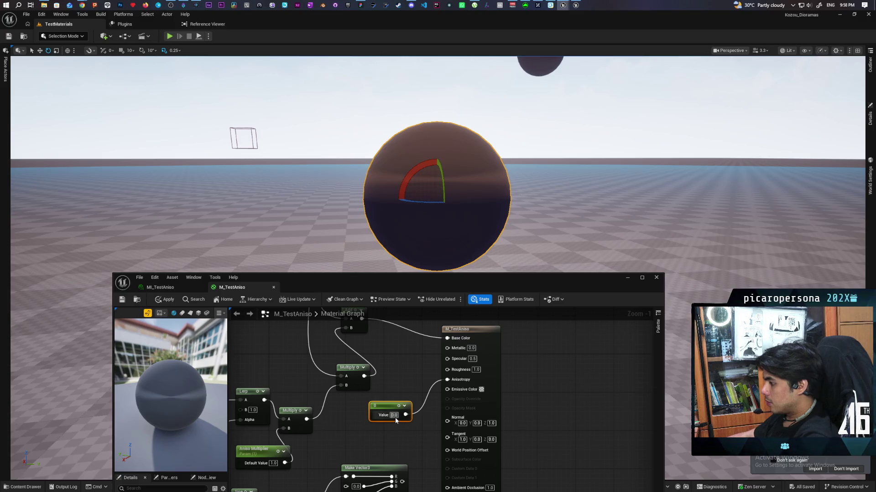
text(0.5)
click(406, 387)
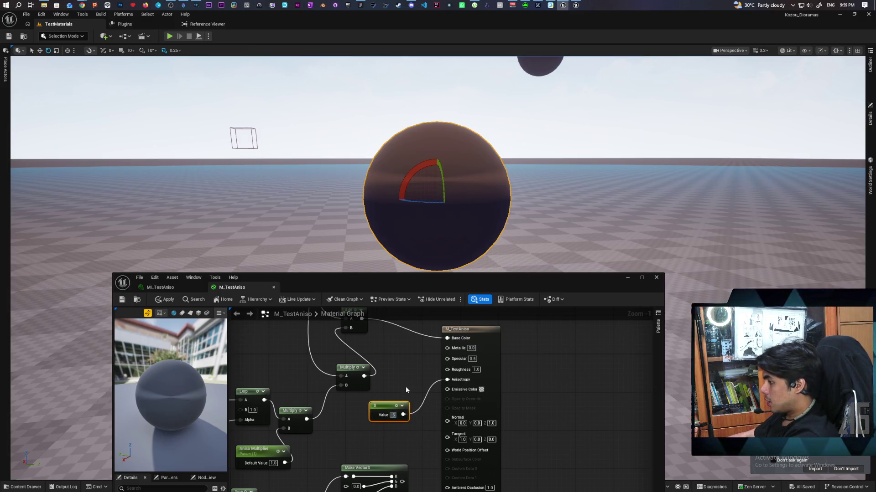
click(165, 300)
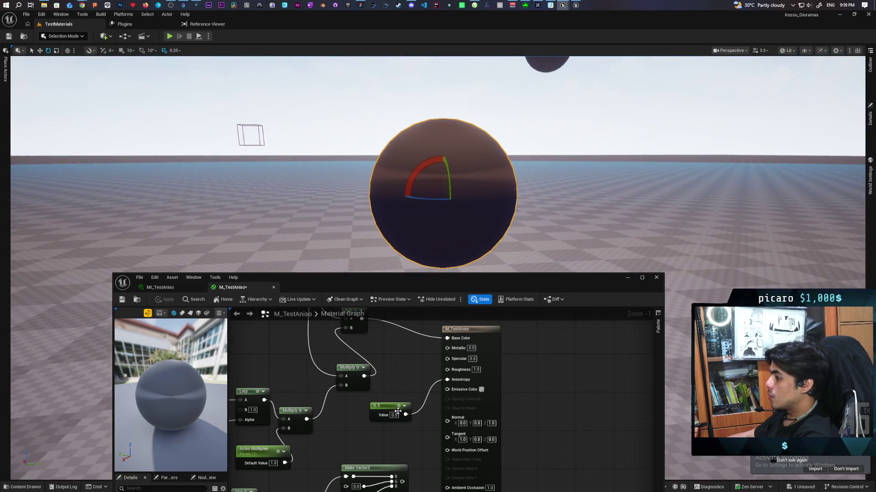
Change the constant to 1, then 0.8, applying each, and rotate the sphere to view the highlight
click(394, 415)
text(1)
key(Return)
key(ctrl+s)
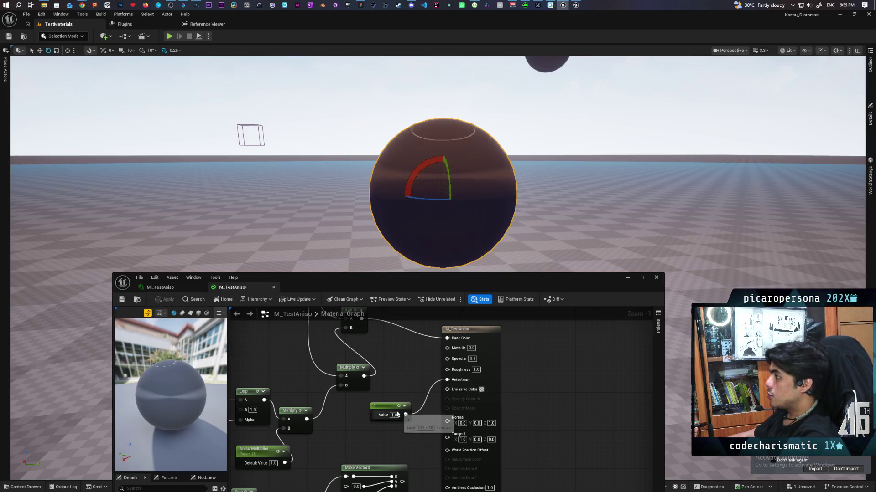
click(395, 415)
text(0.8)
key(Return)
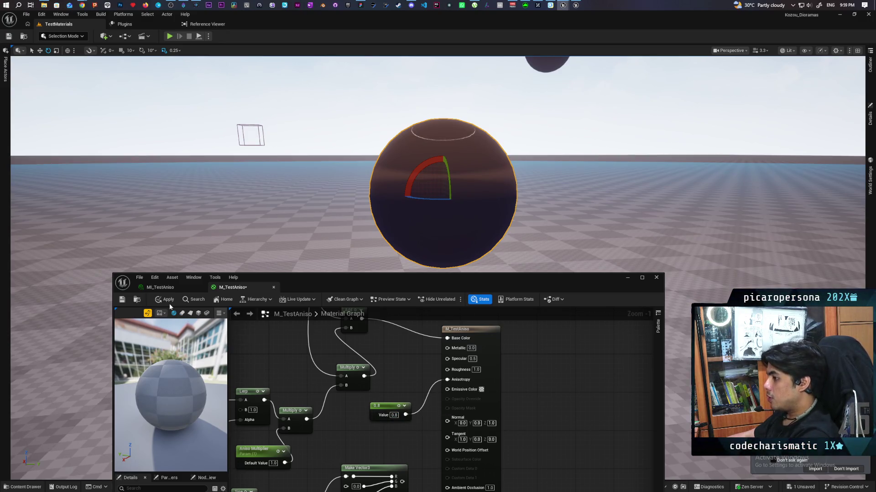
click(165, 299)
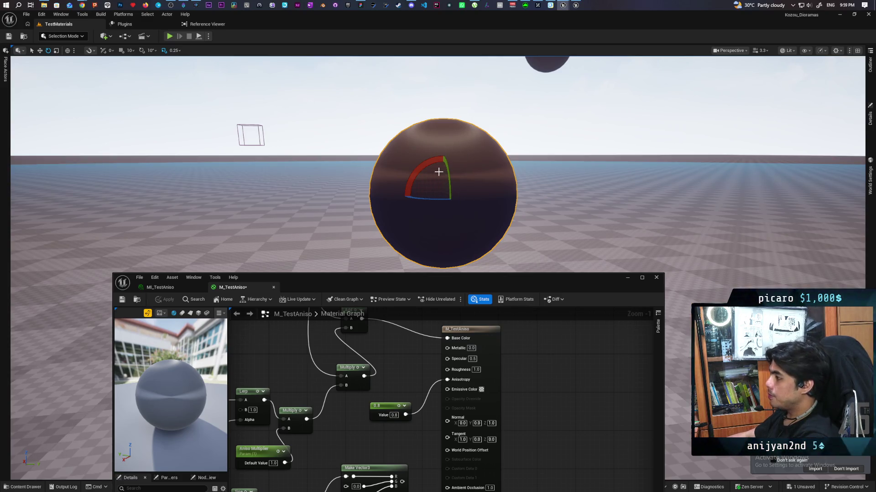
mouse_move(417, 170)
mouse_down()
mouse_move(406, 162)
mouse_move(435, 153)
mouse_move(413, 153)
mouse_move(406, 168)
mouse_move(417, 148)
mouse_move(406, 156)
mouse_move(403, 220)
mouse_up()
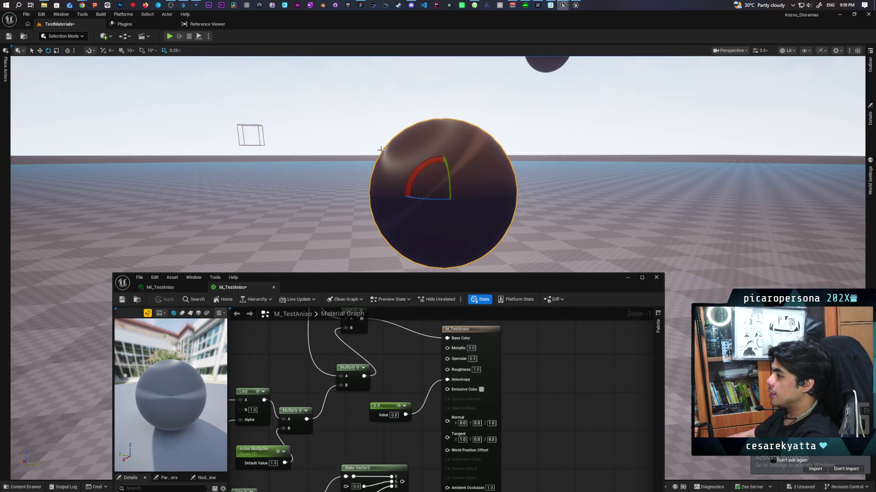
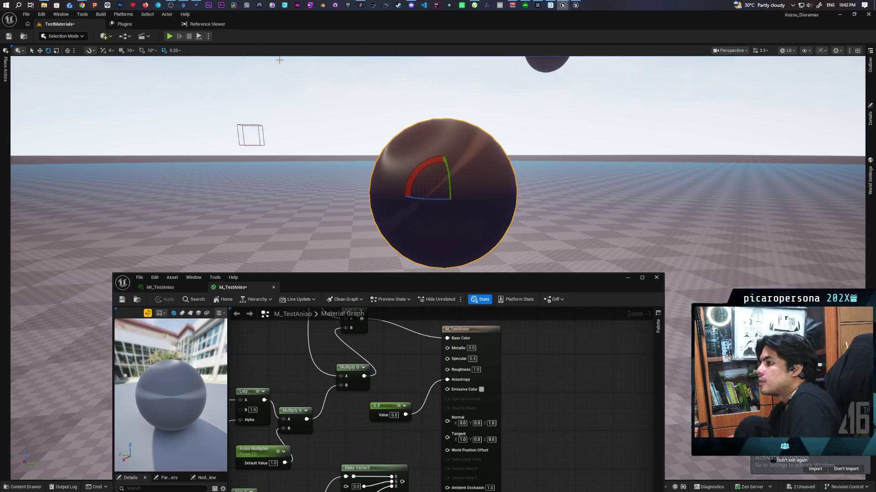
Switch from the editor to the Chrome window with Gemini's anisotropic shader math explanation
mouse_move(82, 4)
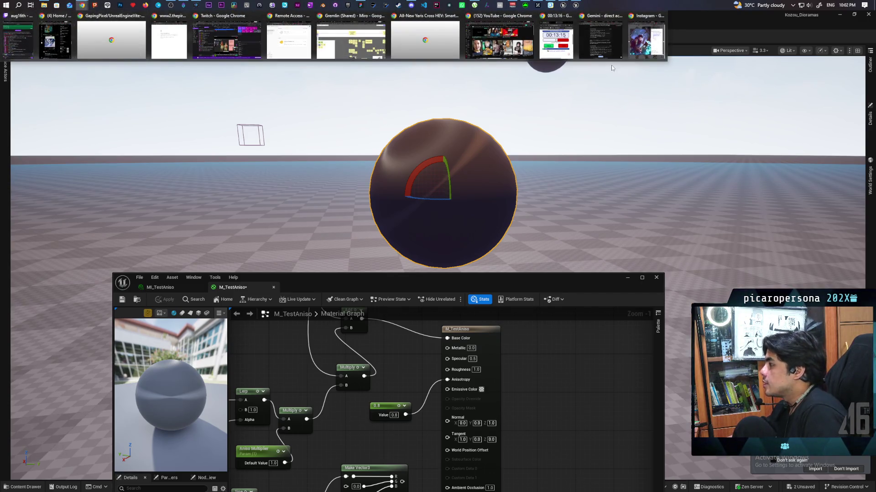
mouse_move(599, 46)
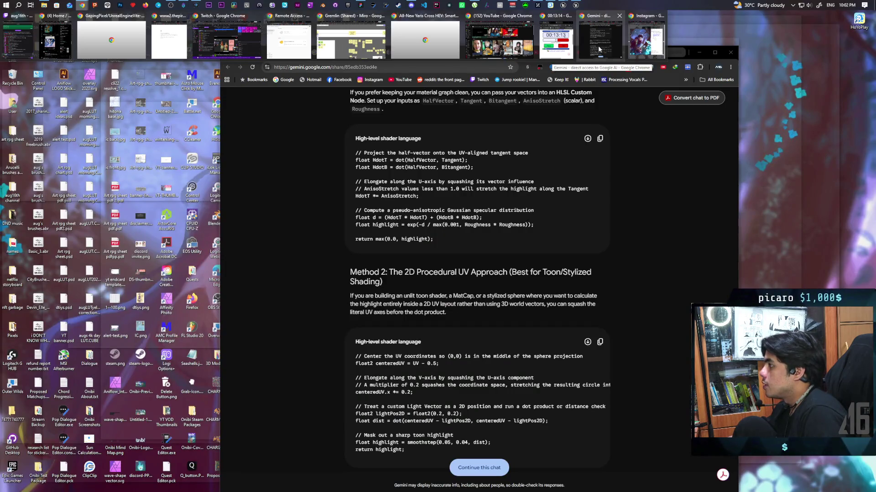
click(599, 49)
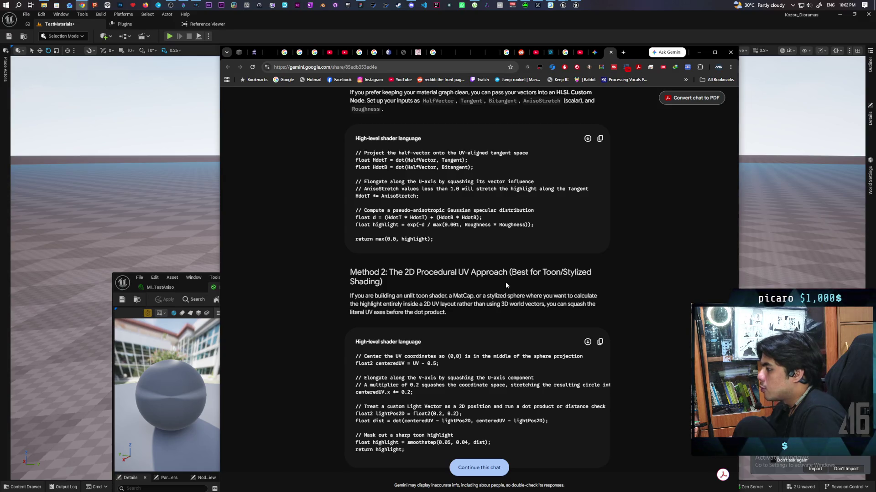
scroll(505, 282, down, 2)
scroll(511, 272, down, 1)
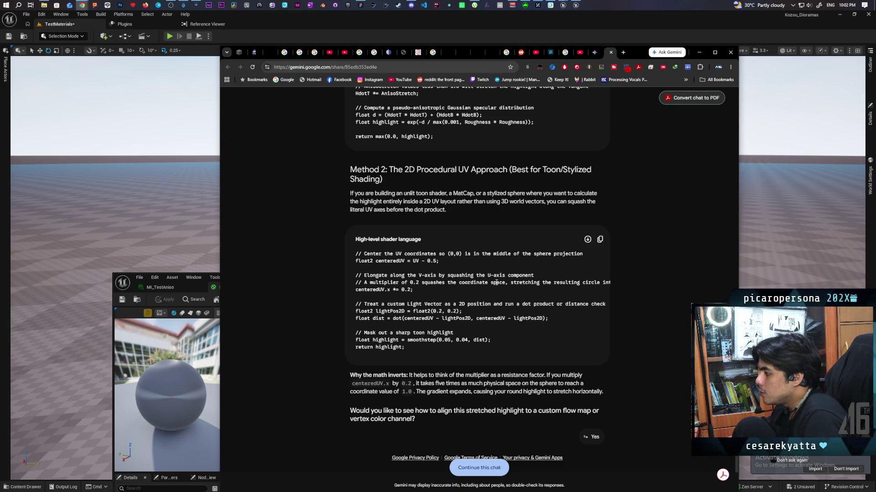
scroll(500, 280, down, 1)
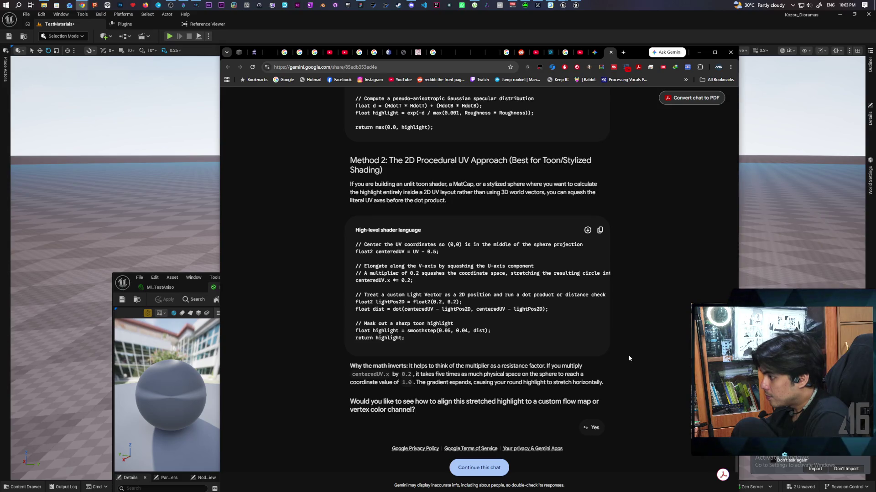
scroll(629, 358, up, 2)
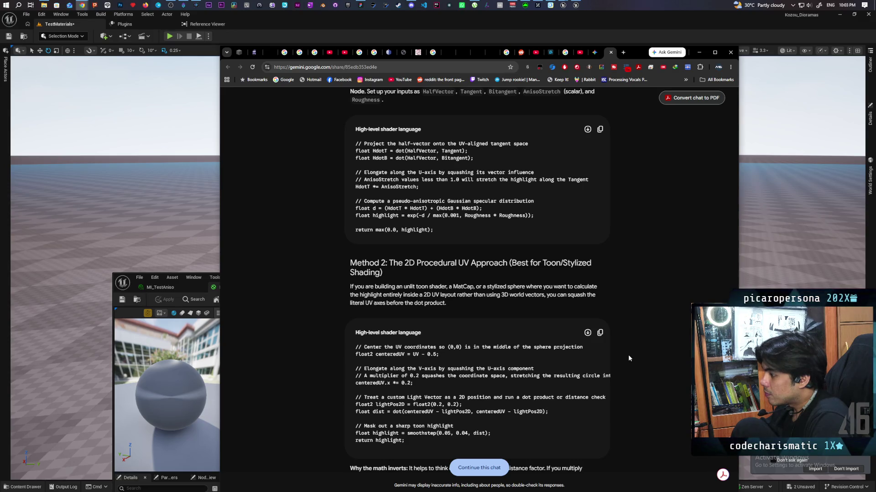
scroll(628, 358, down, 1)
scroll(628, 359, down, 1)
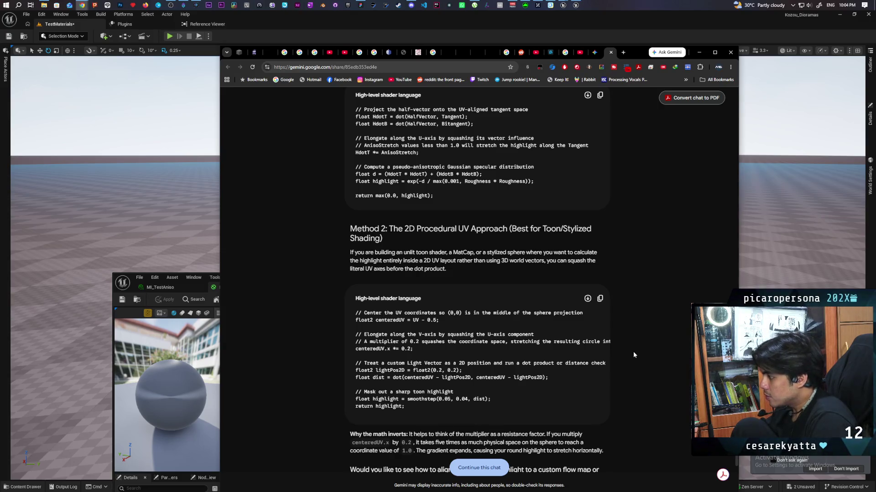
scroll(633, 352, down, 2)
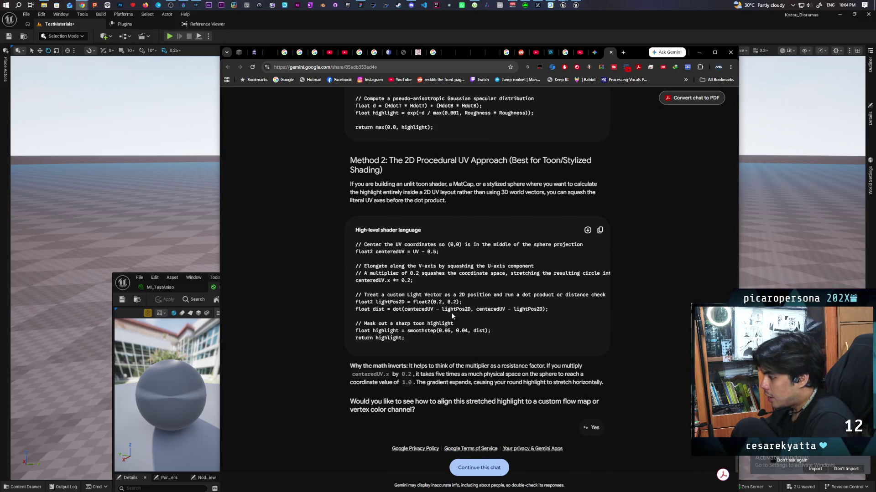